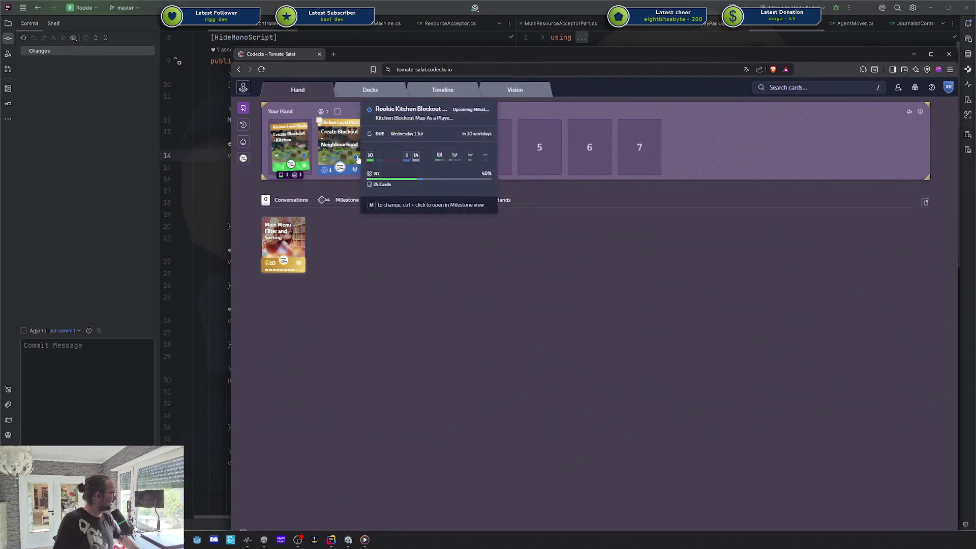
- Preview the Create Blockout - Neighbourhood card, close it, and show cards with blocking dependencies
{"action": "left_click", "coordinate": [356, 161]}
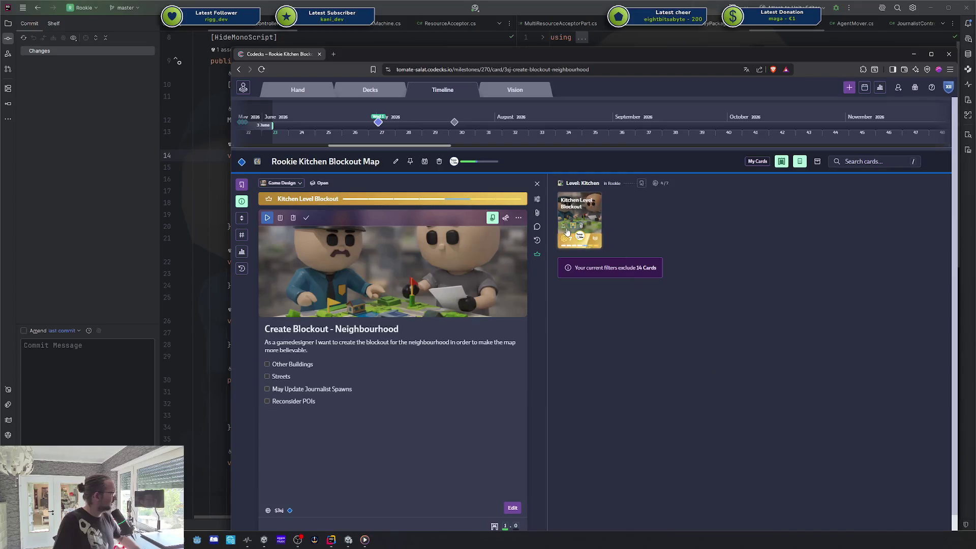
{"action": "left_click", "coordinate": [537, 184]}
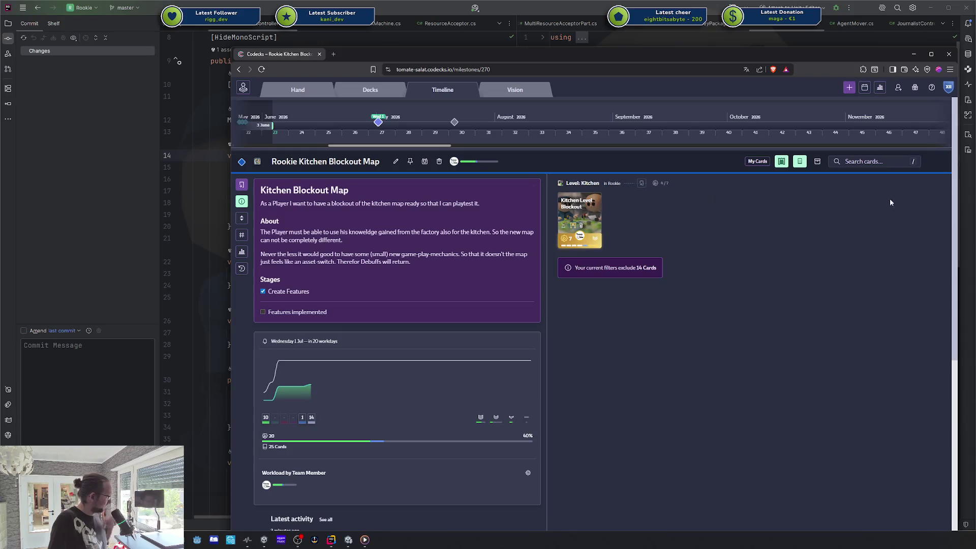
{"action": "left_click", "coordinate": [786, 163]}
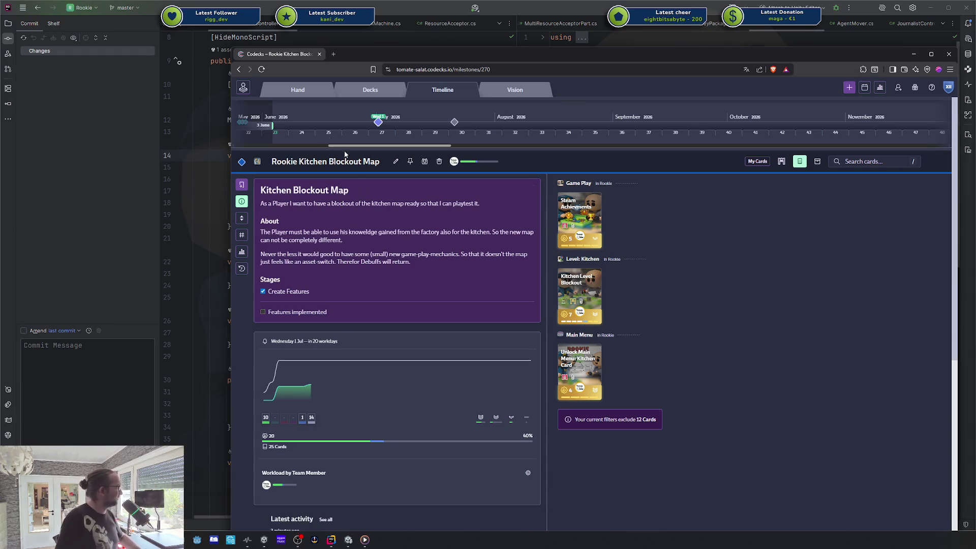
- Open and discard a background tab, then go to the Core Game Loop milestone
{"action": "middle_click", "coordinate": [350, 94]}
{"action": "middle_click", "coordinate": [393, 54]}
{"action": "left_click", "coordinate": [454, 122]}
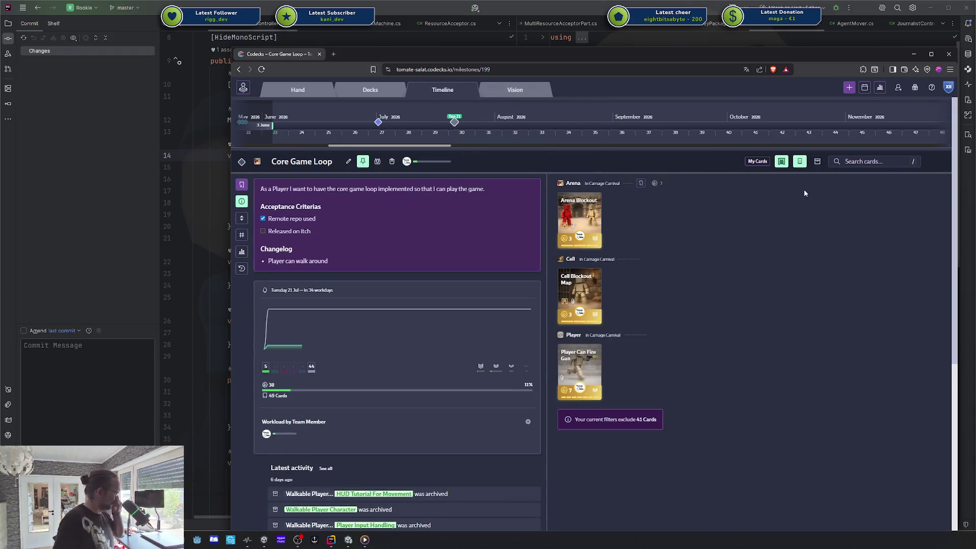
- Show blocked cards, switch to the Rookie Kitchen Blockout Map milestone, then hide blocked cards again
{"action": "left_click", "coordinate": [782, 162]}
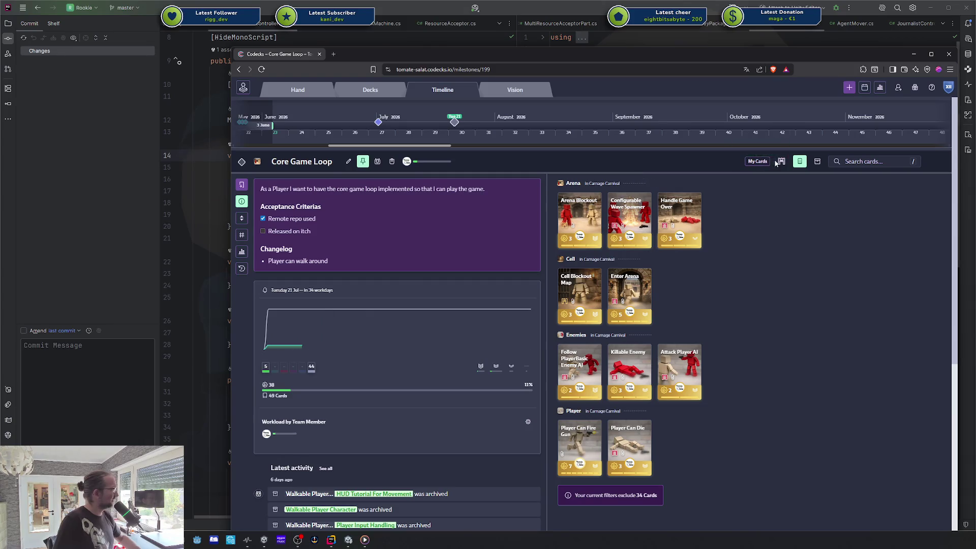
{"action": "left_click", "coordinate": [378, 122]}
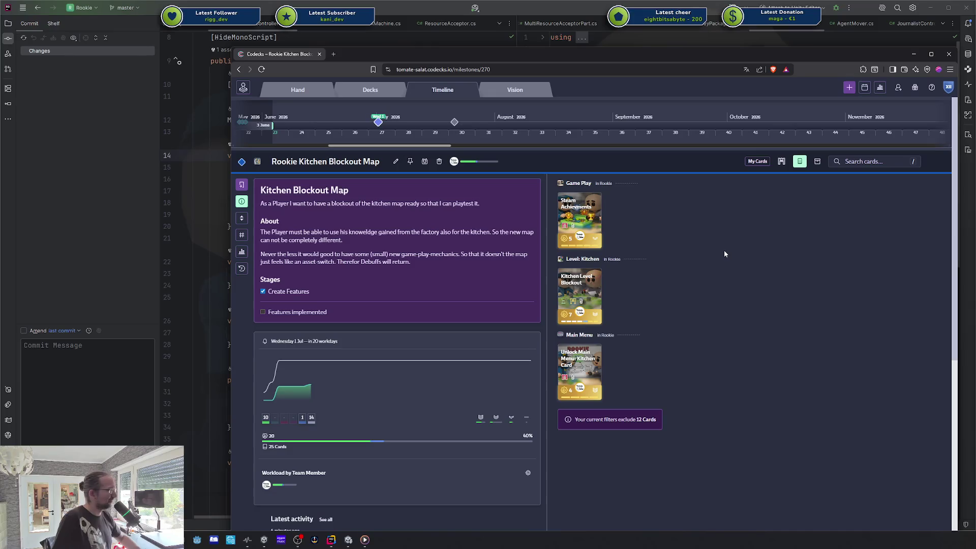
{"action": "left_click", "coordinate": [782, 161]}
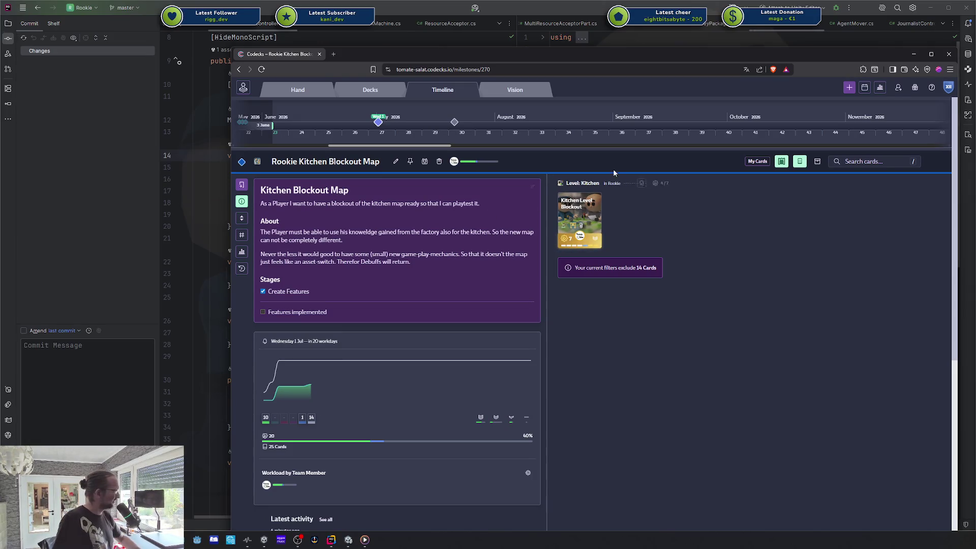
- Bring up the milestone calendar and show Kitchen Blockout Map metrics, estimating zero by 18 Jun 2026
{"action": "left_click", "coordinate": [864, 88]}
{"action": "mouse_move", "coordinate": [756, 267]}
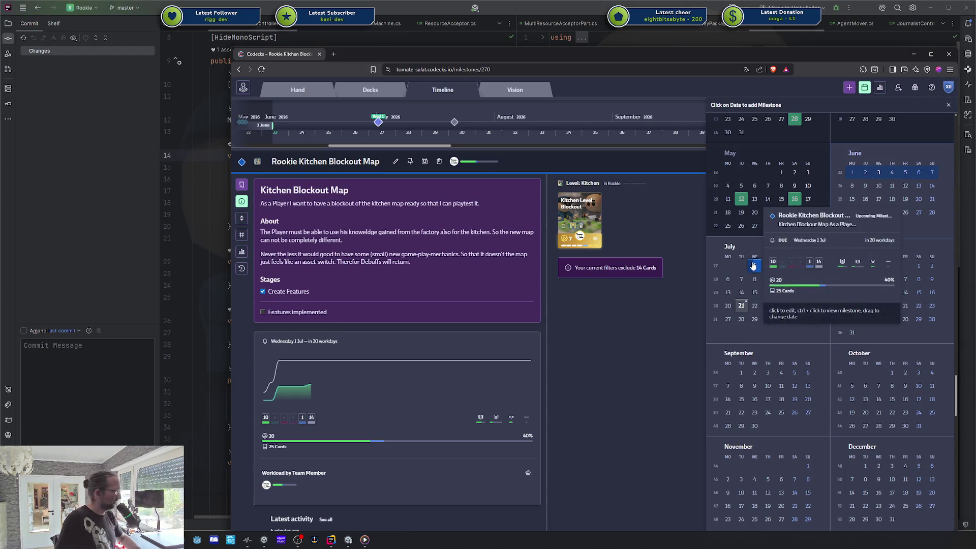
{"action": "left_click", "coordinate": [242, 252]}
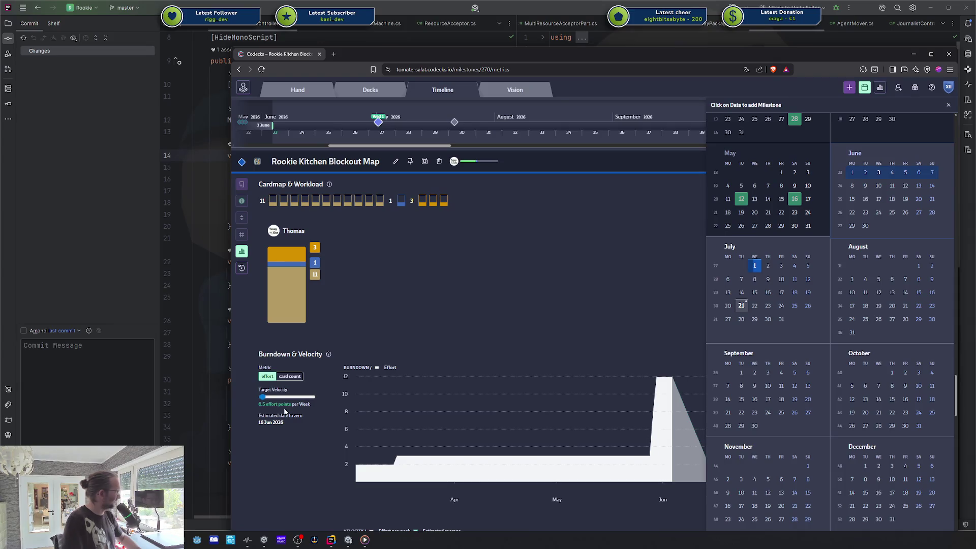
- Lower Target Velocity to 5.0, briefly select the milestone title text, then close the calendar
{"action": "key", "text": "Left"}
{"action": "key", "text": "Left"}
{"action": "key", "text": "Left"}
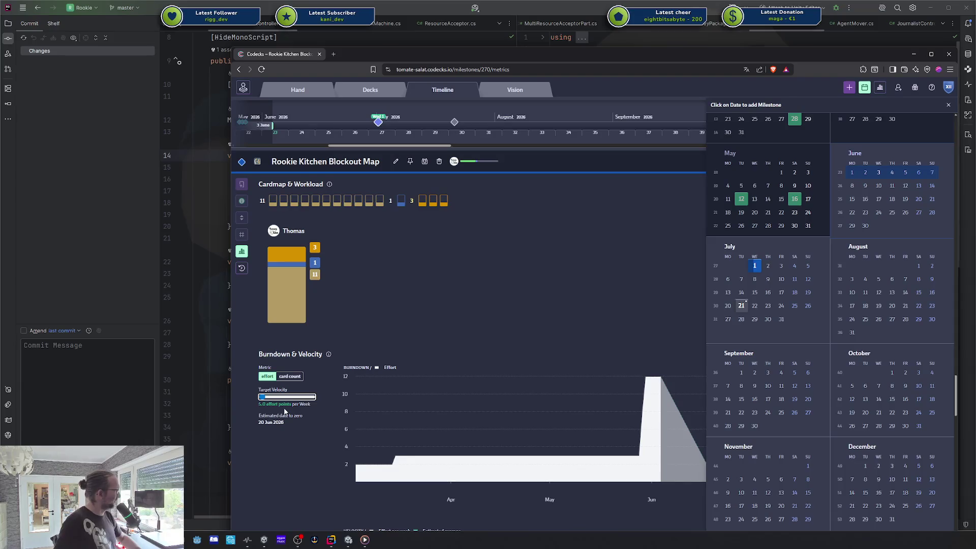
{"action": "left_click", "coordinate": [260, 422]}
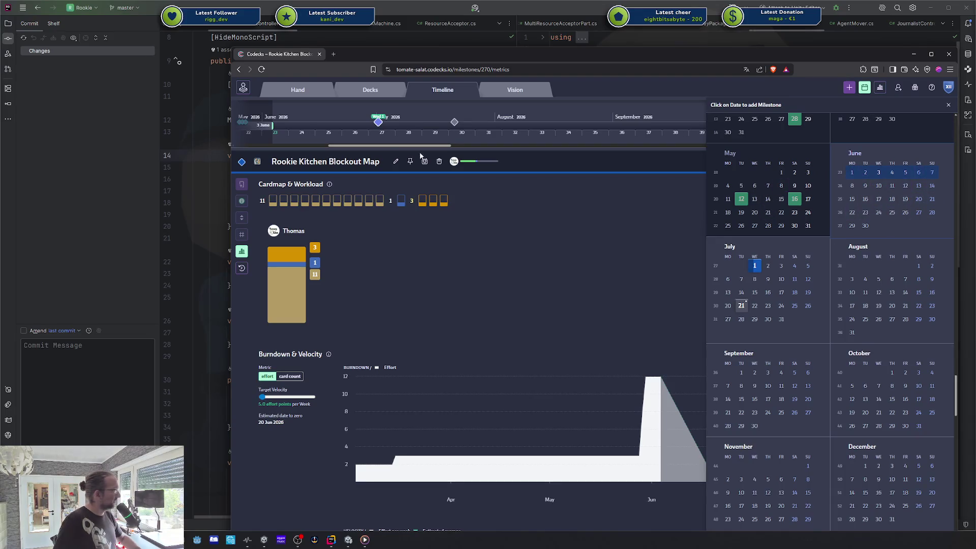
{"action": "left_click_drag", "start_coordinate": [273, 162], "coordinate": [379, 163]}
{"action": "left_click", "coordinate": [482, 294]}
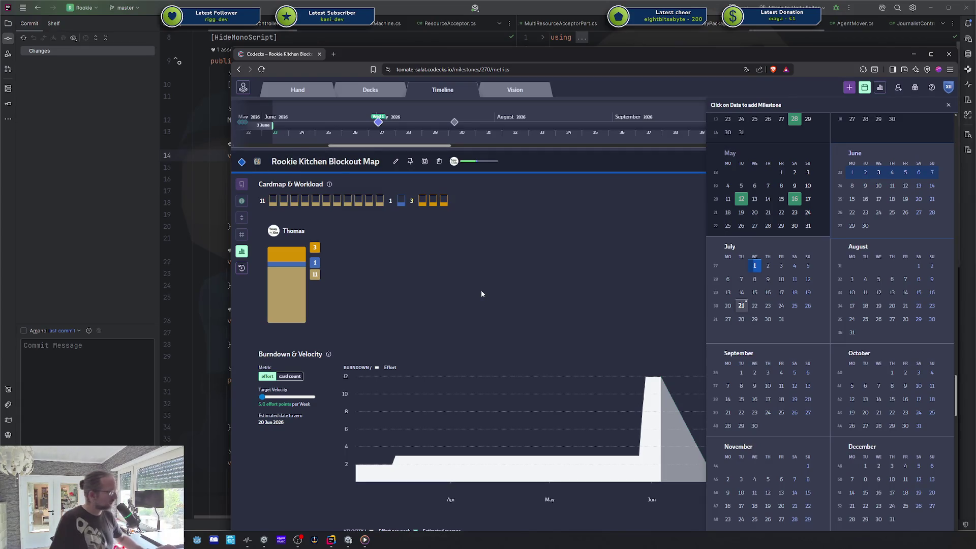
{"action": "double_click", "coordinate": [346, 162]}
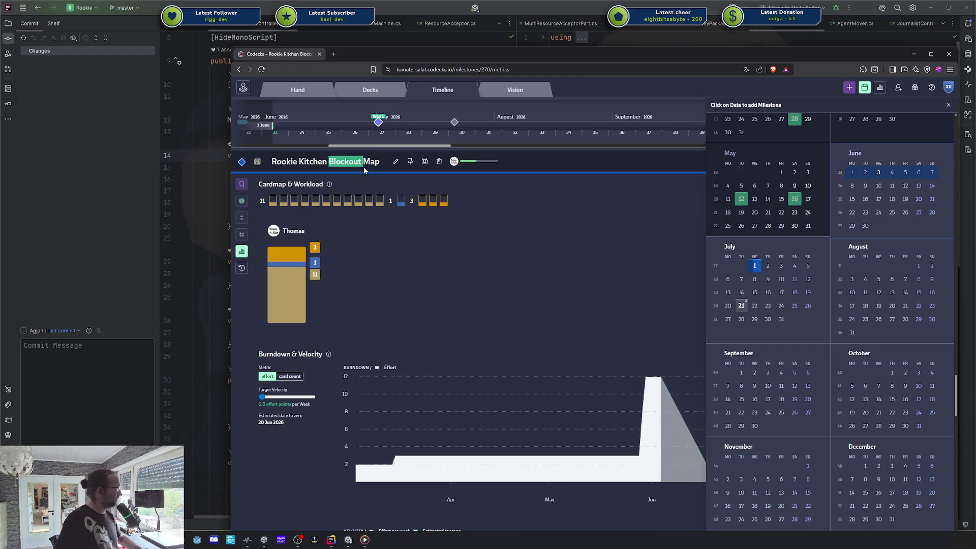
{"action": "left_click", "coordinate": [344, 166]}
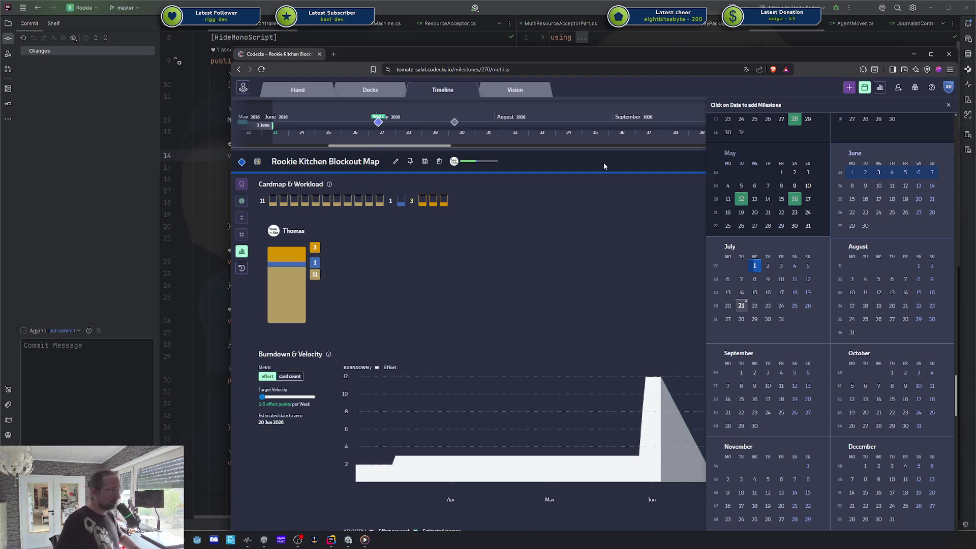
{"action": "left_click", "coordinate": [949, 105]}
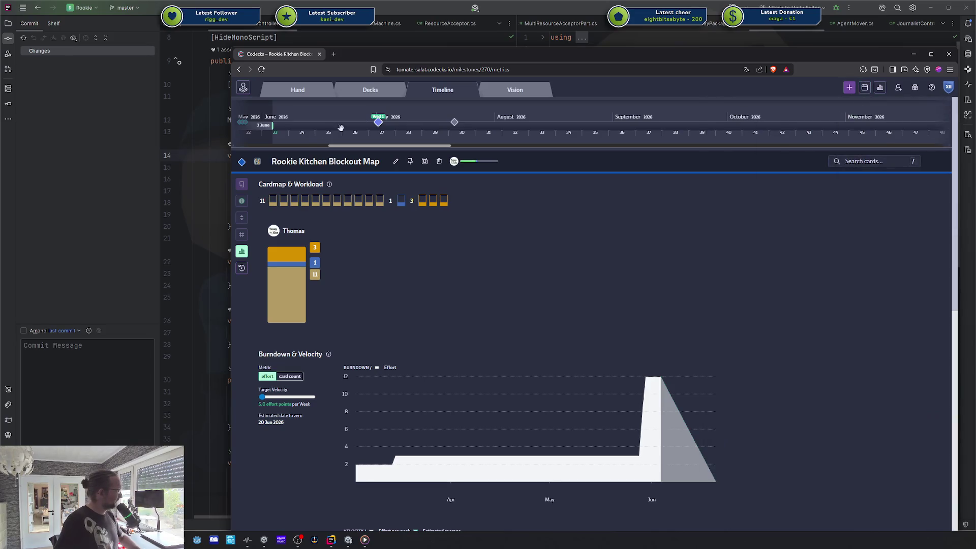
- Return to the milestone overview, move the OBS window left and nudge the Mic volume down
{"action": "left_click", "coordinate": [239, 249]}
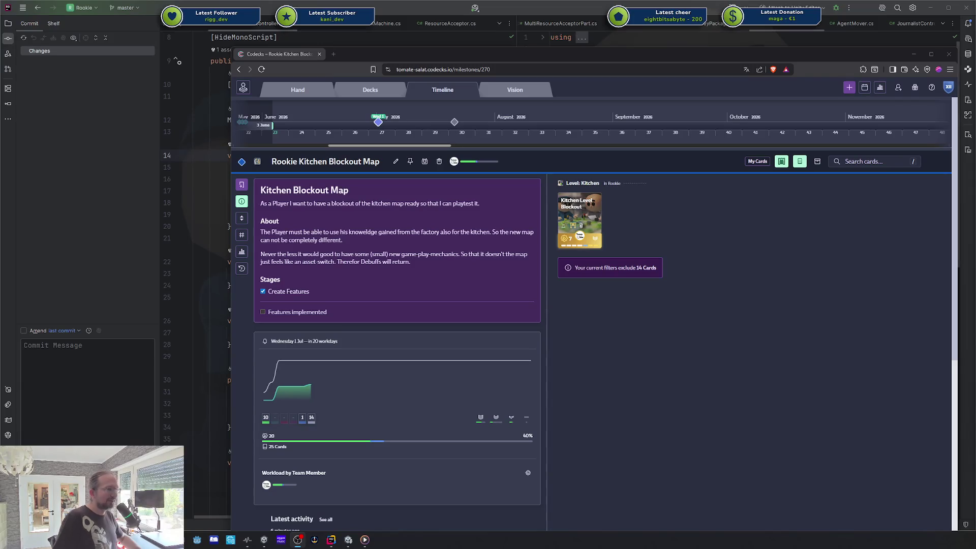
{"action": "left_click_drag", "start_coordinate": [975, 62], "coordinate": [658, 62]}
{"action": "left_click_drag", "start_coordinate": [842, 350], "coordinate": [840, 351]}
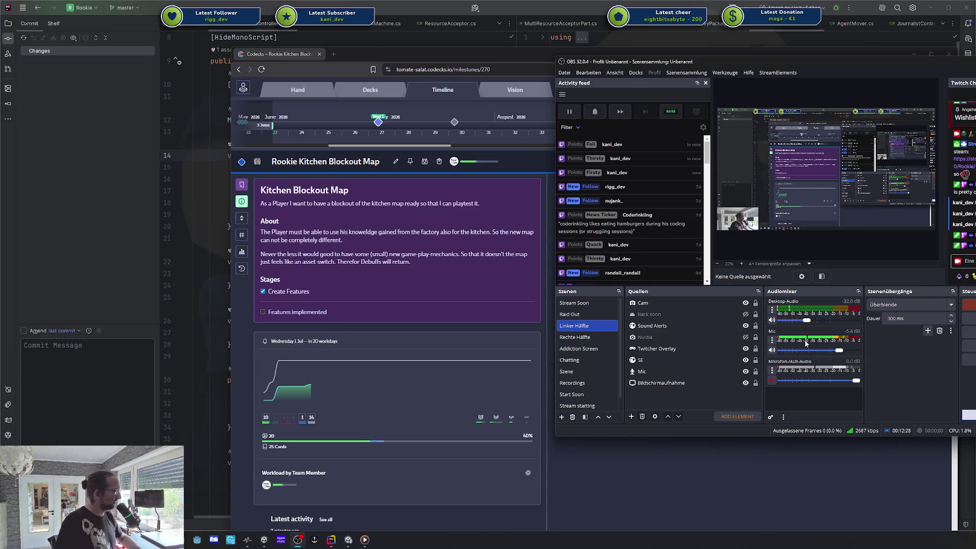
- Minimize the OBS window to reveal the Kitchen Blockout Map page
{"action": "left_click", "coordinate": [804, 63]}
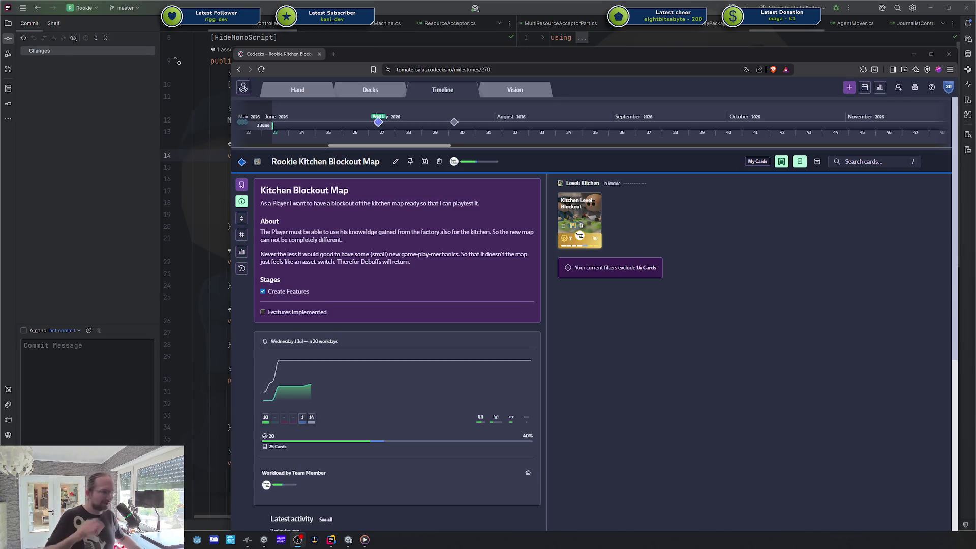
- Focus the browser and drag it to the right edge to reveal the C# scripts
{"action": "left_click", "coordinate": [837, 260]}
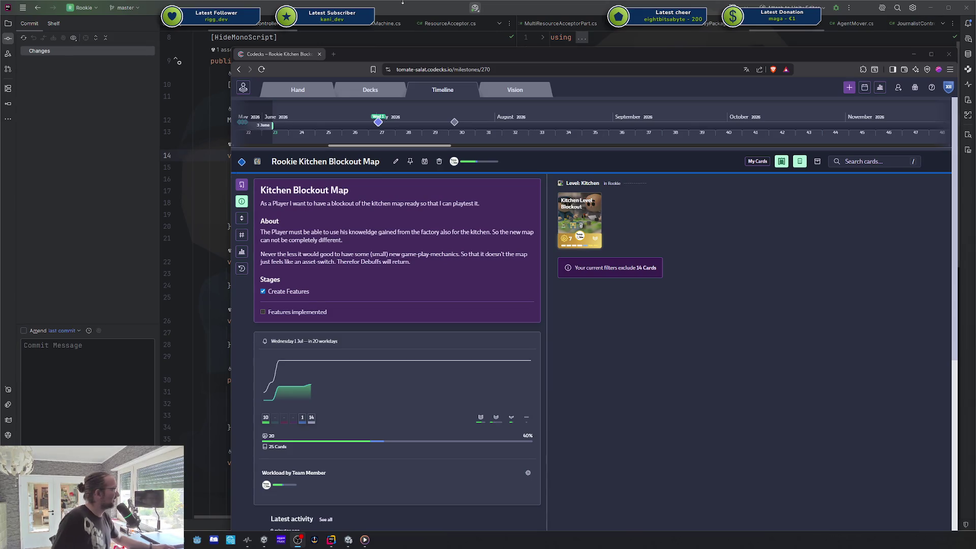
{"action": "mouse_move", "coordinate": [398, 53]}
{"action": "left_mouse_down"}
{"action": "mouse_move", "coordinate": [820, 52]}
{"action": "mouse_move", "coordinate": [583, 28]}
{"action": "mouse_move", "coordinate": [916, 43]}
{"action": "left_mouse_up"}
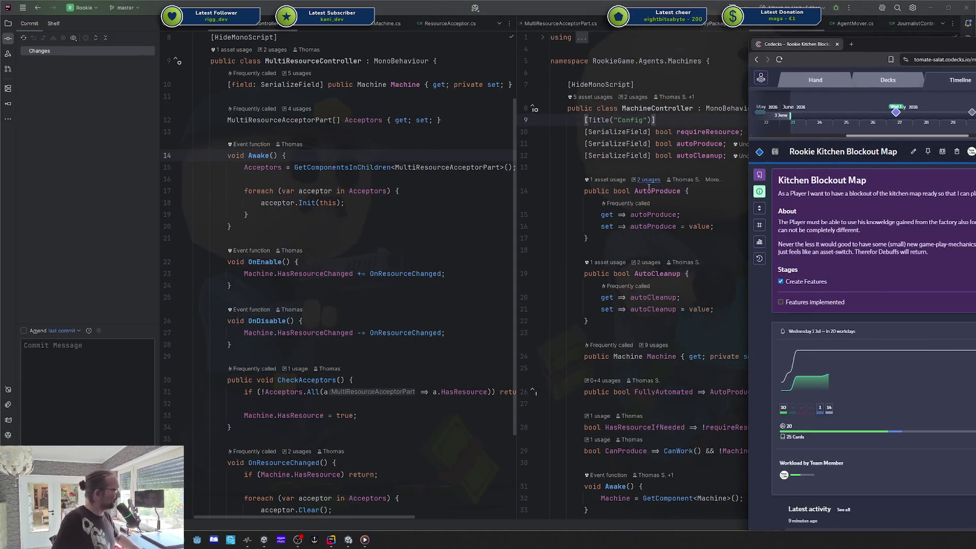
- Open the solutions list, back out of opening Carnage Carnival, and reopen the list
{"action": "left_click", "coordinate": [93, 11]}
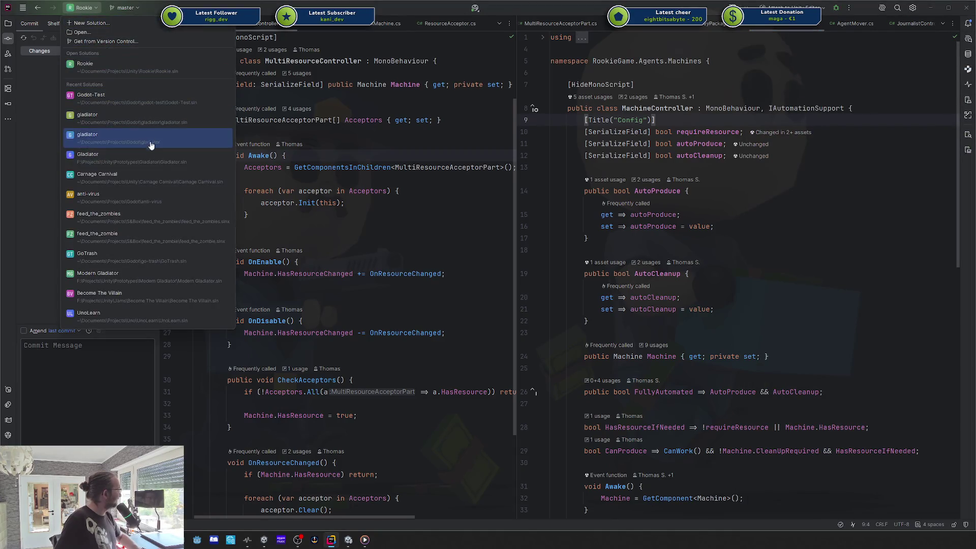
{"action": "left_click", "coordinate": [141, 179]}
{"action": "key", "text": "Escape"}
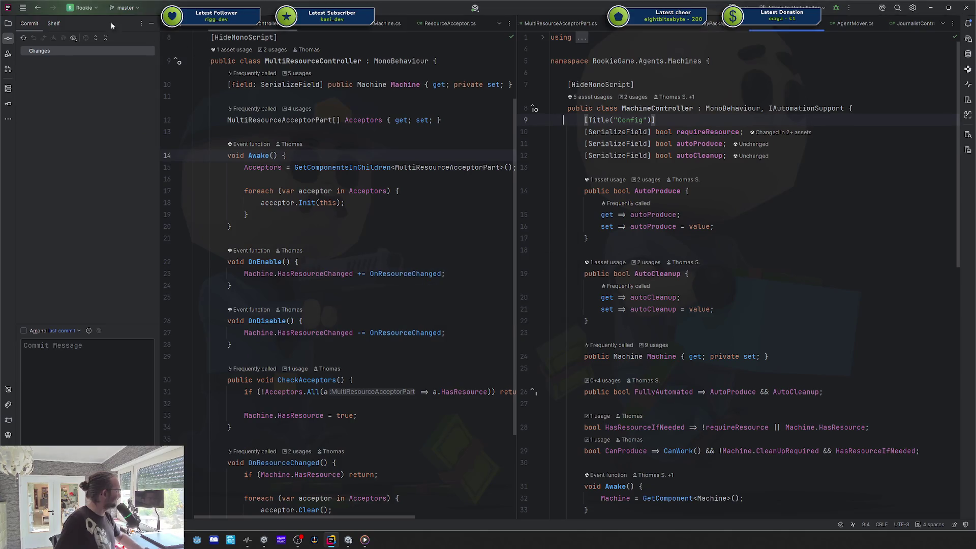
{"action": "left_click", "coordinate": [84, 8]}
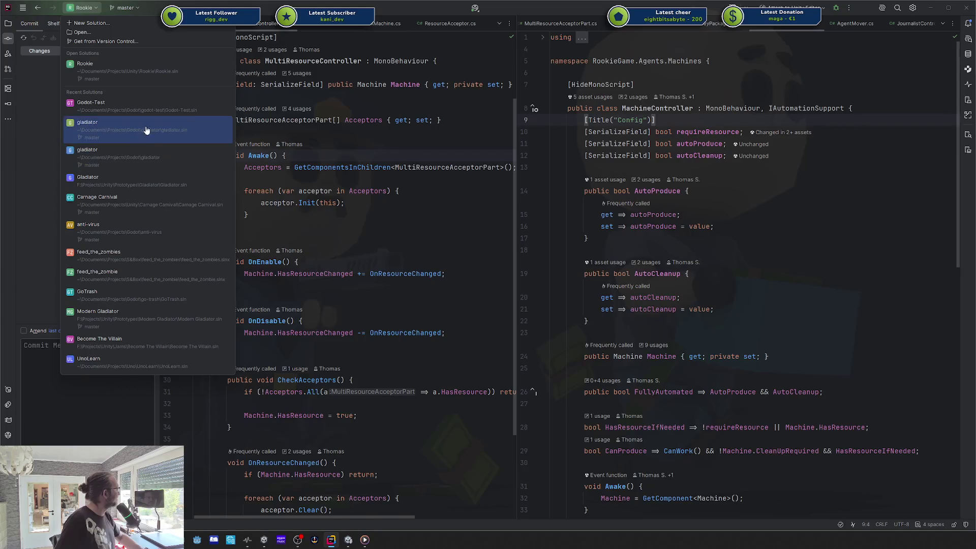
- Open the gladiator solution in a new window, switch to it and maximize it
{"action": "left_click", "coordinate": [193, 140]}
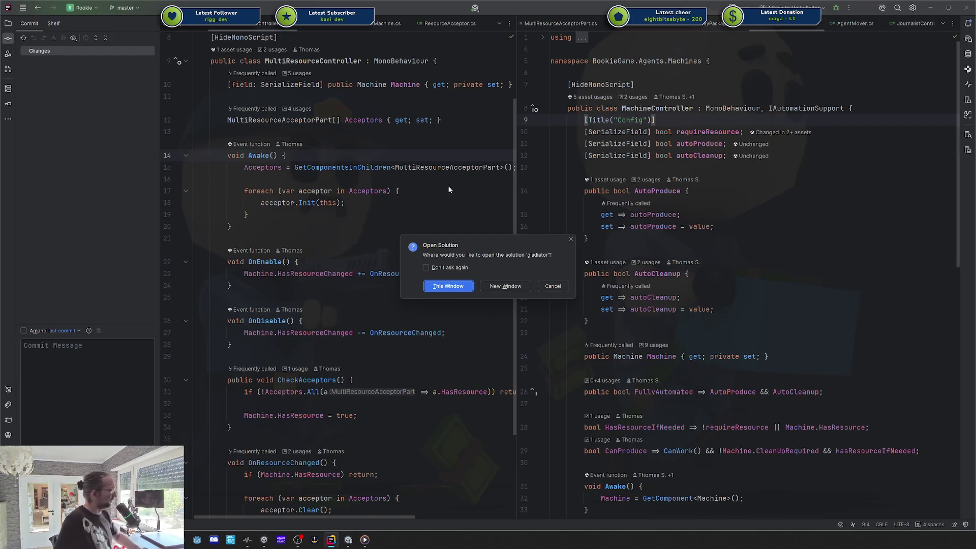
{"action": "left_click", "coordinate": [509, 290]}
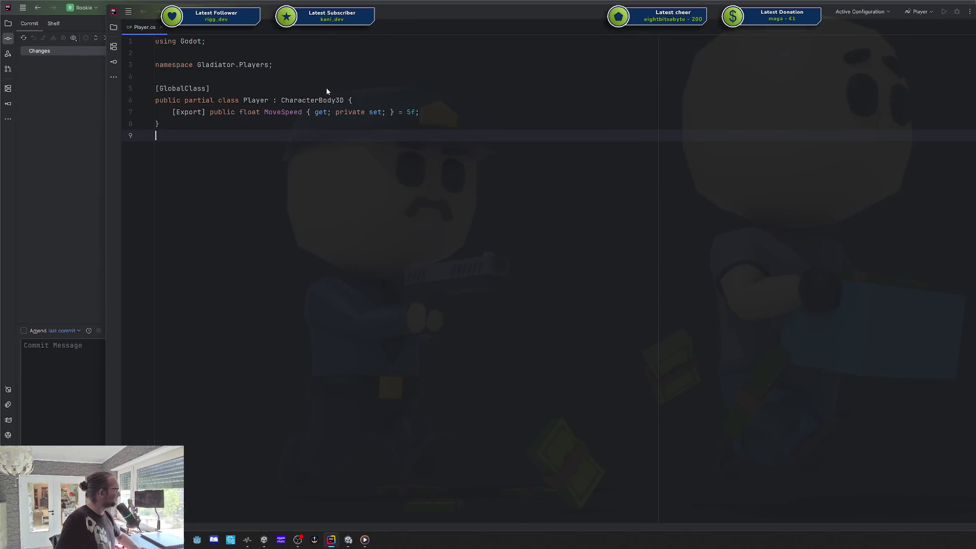
{"action": "left_click", "coordinate": [8, 23]}
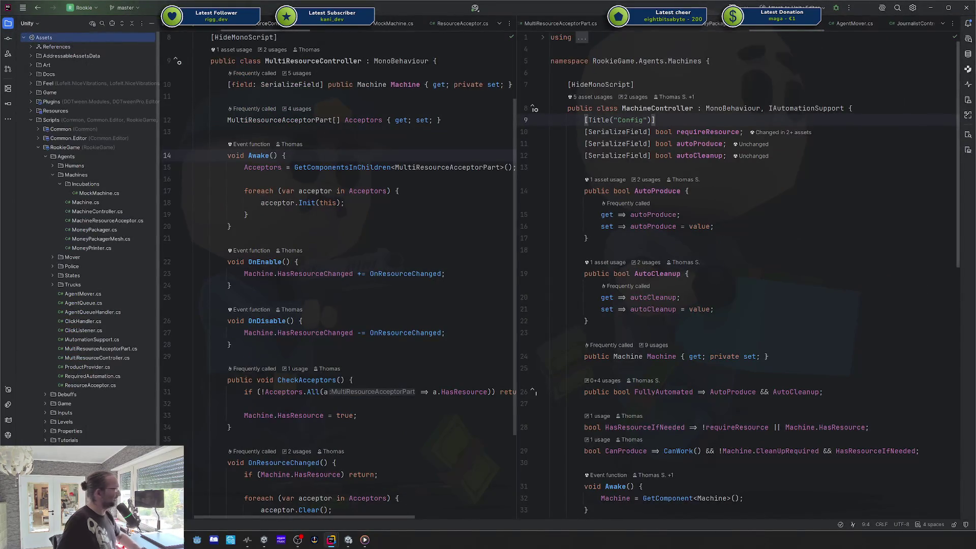
{"action": "key", "text": "alt+Tab"}
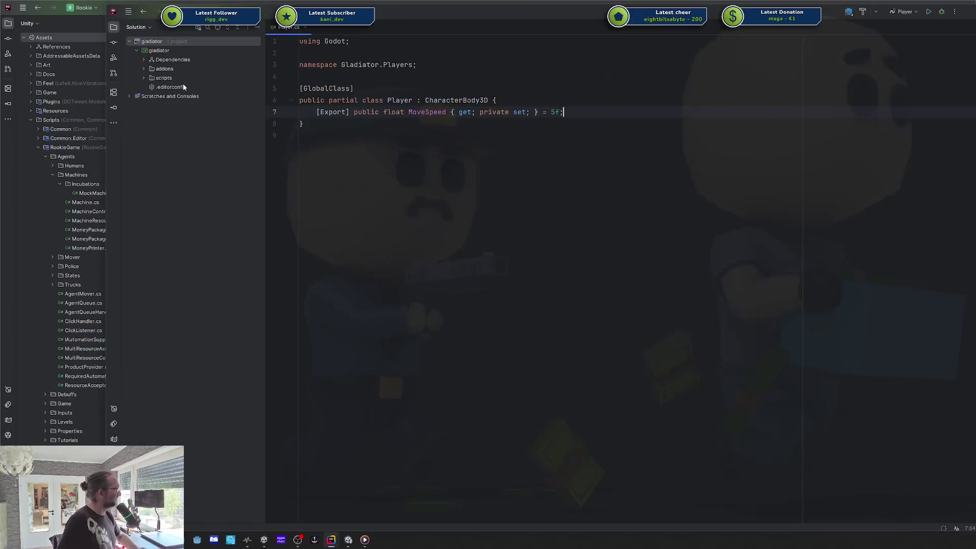
{"action": "key", "text": "super+Up"}
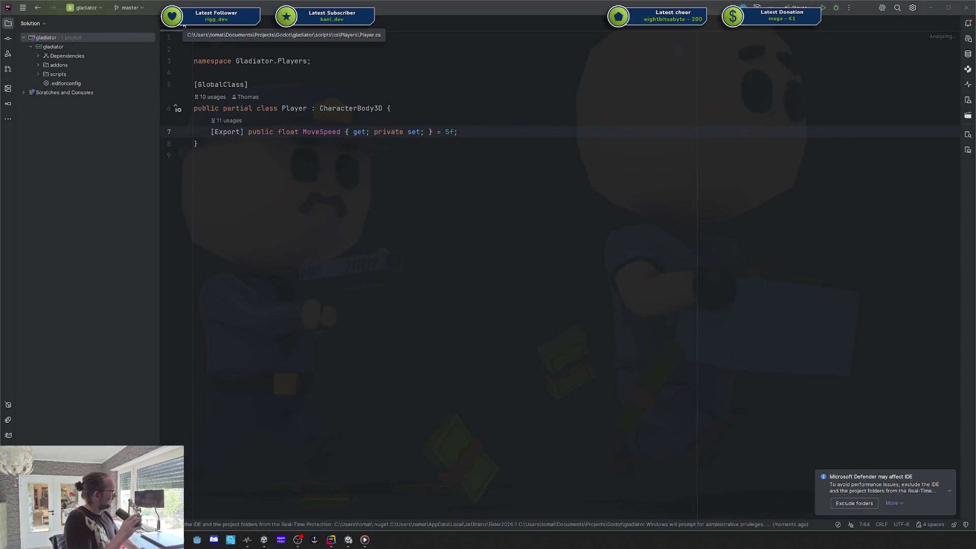
- Exclude project folders from Defender, expand the scripts subfolders, and expand then collapse addons
{"action": "left_click", "coordinate": [854, 503]}
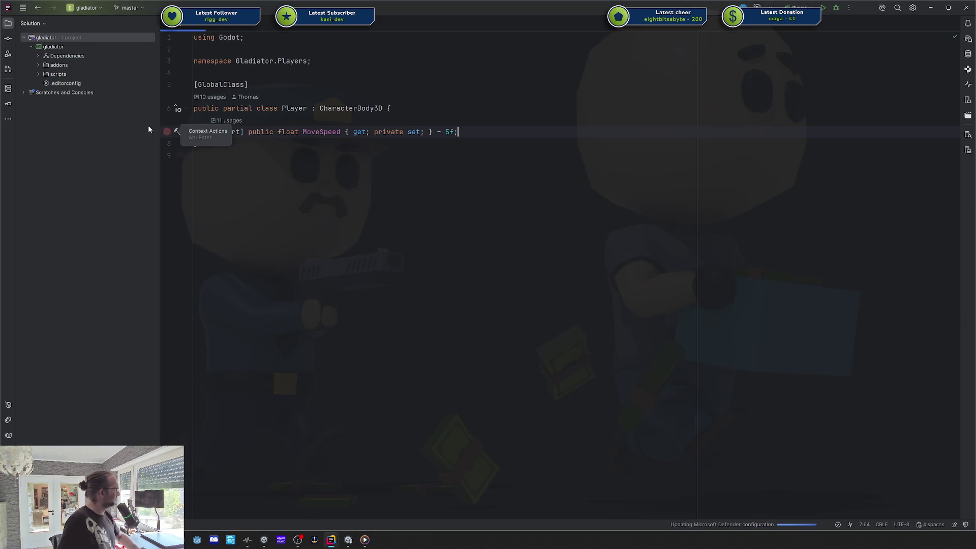
{"action": "left_click", "coordinate": [38, 74]}
{"action": "left_click", "coordinate": [52, 111]}
{"action": "left_click", "coordinate": [50, 100]}
{"action": "left_click", "coordinate": [53, 92]}
{"action": "left_click", "coordinate": [39, 63]}
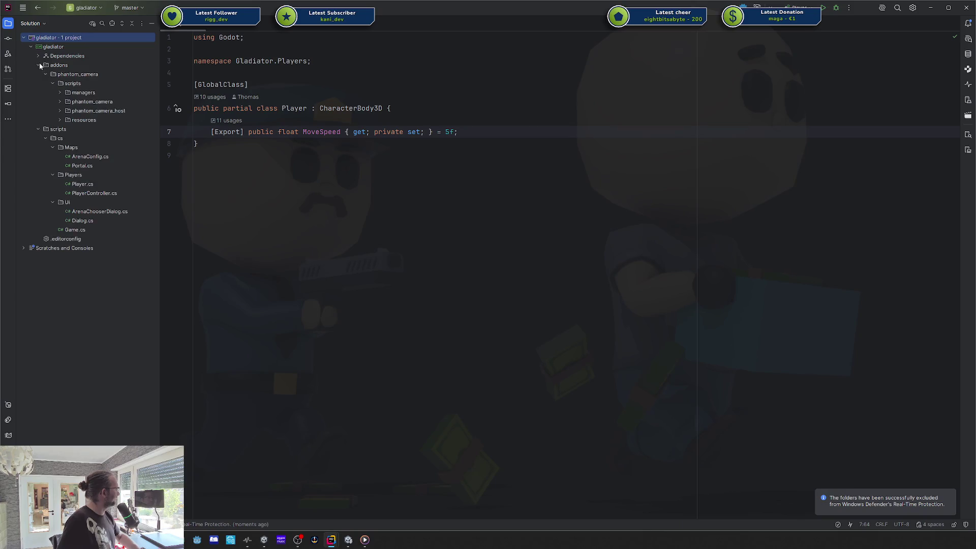
{"action": "left_click", "coordinate": [39, 66]}
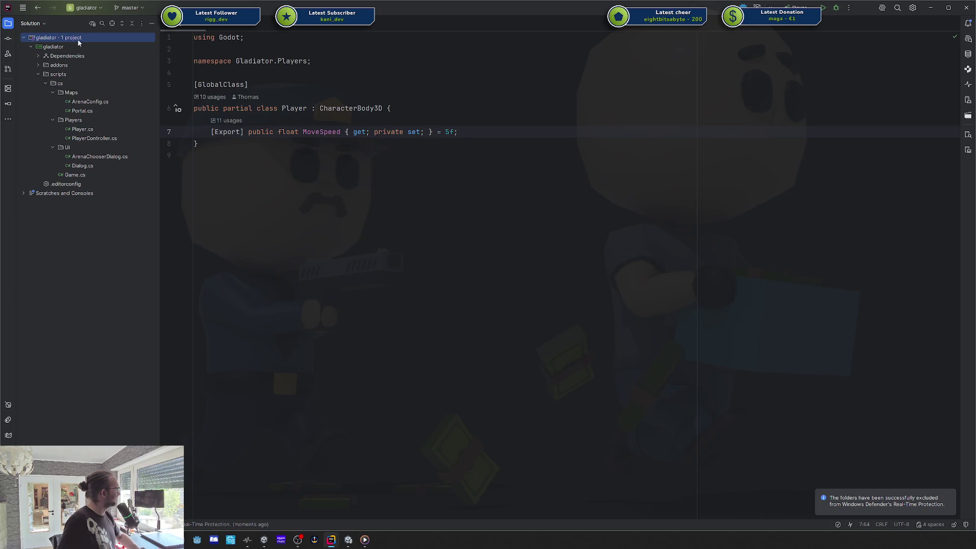
{"action": "left_click", "coordinate": [43, 24]}
- Expand the translations folder and open hud.csv as a keys/en/de table
{"action": "left_click", "coordinate": [44, 43]}
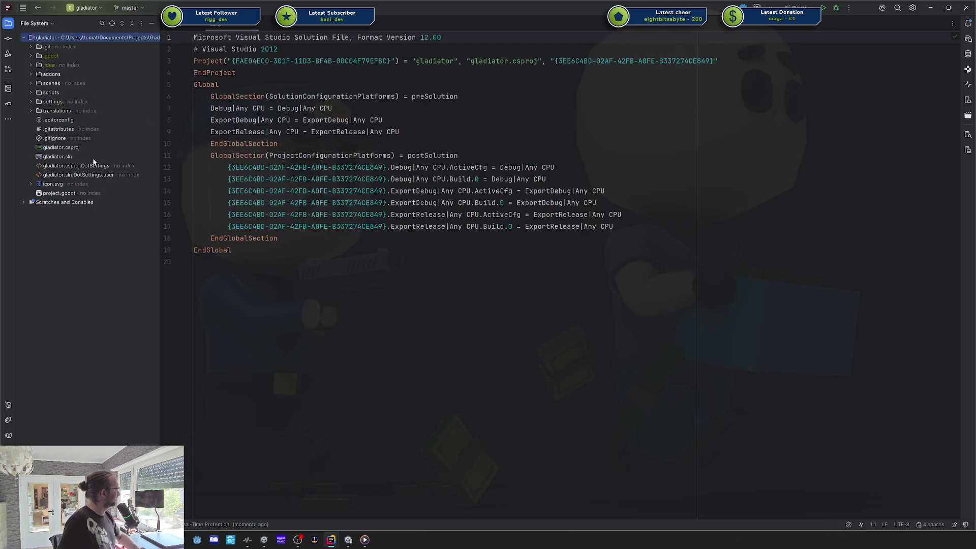
{"action": "left_click", "coordinate": [31, 111]}
{"action": "double_click", "coordinate": [67, 130]}
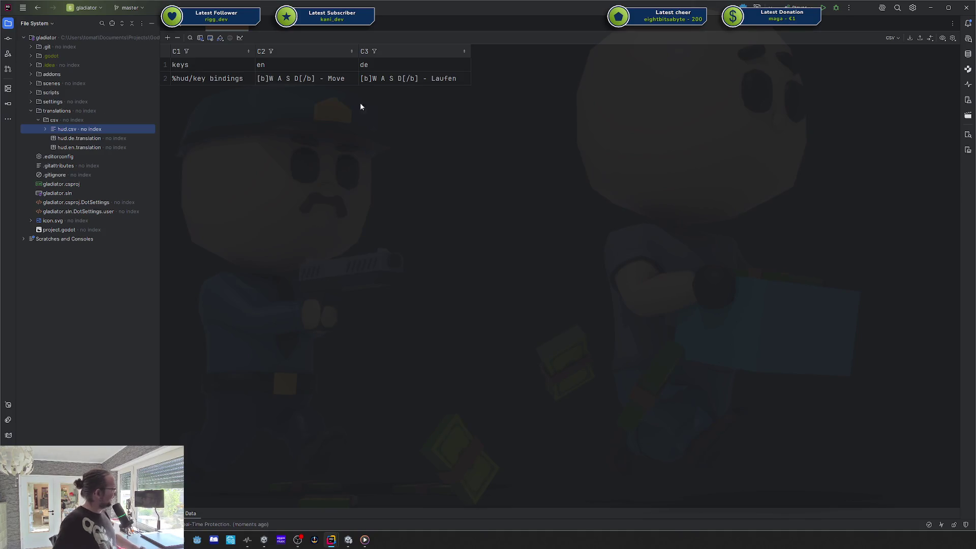
- Expand scripts > gd and open the game.gd script
{"action": "double_click", "coordinate": [68, 93]}
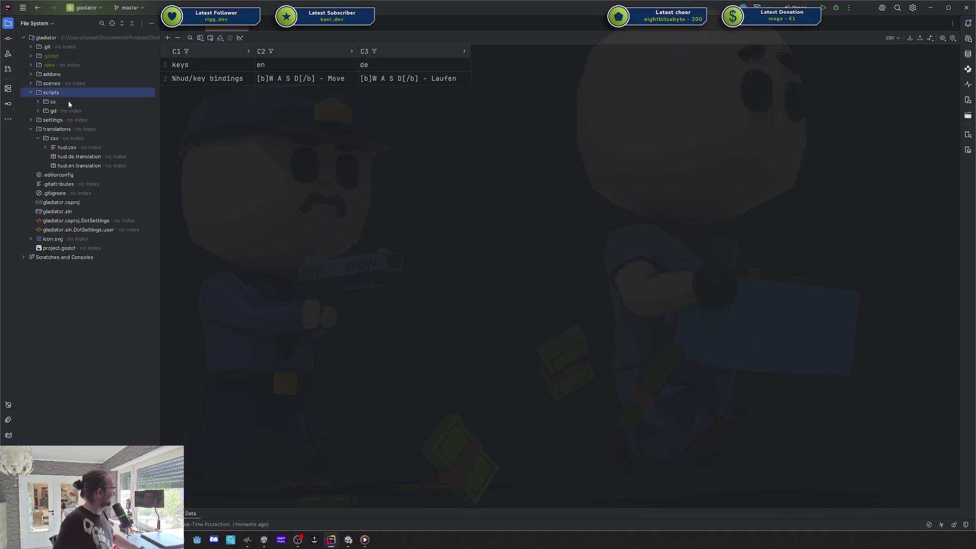
{"action": "double_click", "coordinate": [56, 110]}
{"action": "left_click", "coordinate": [78, 120]}
- Open scripts/gd/game.gd and add a new line 13 after the arena-entered log in load_arena
{"action": "double_click", "coordinate": [78, 120]}
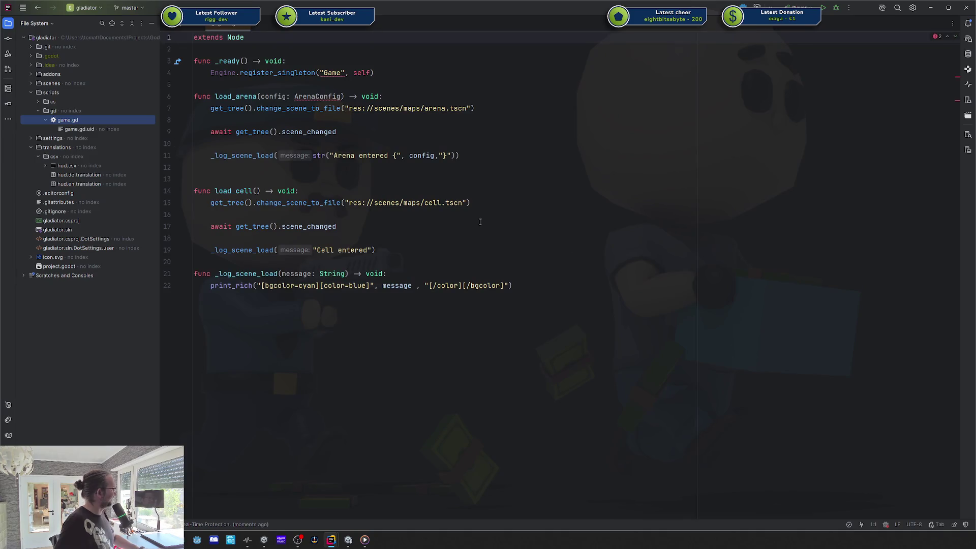
{"action": "left_click", "coordinate": [505, 153]}
{"action": "key", "text": "Return"}
{"action": "key", "text": "Return"}
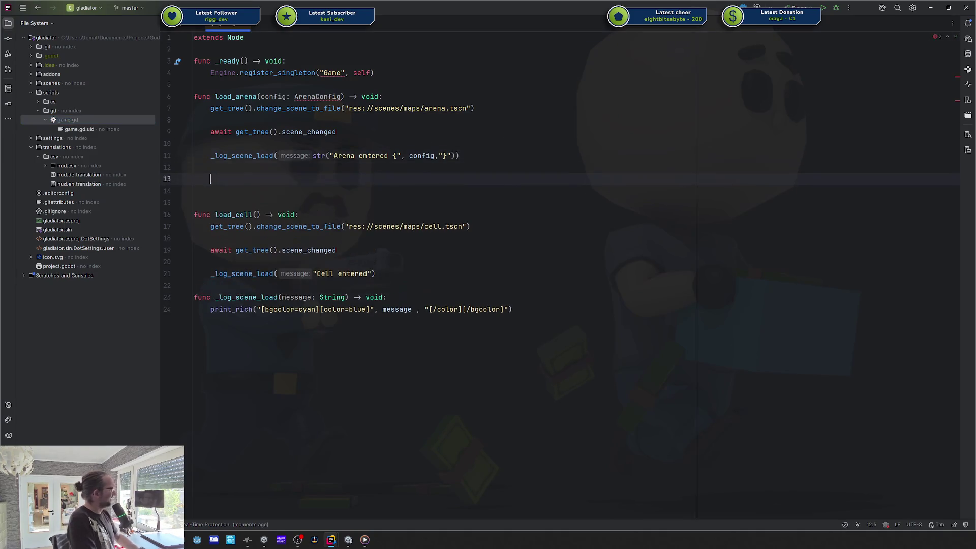
{"action": "type", "text": "pri"}
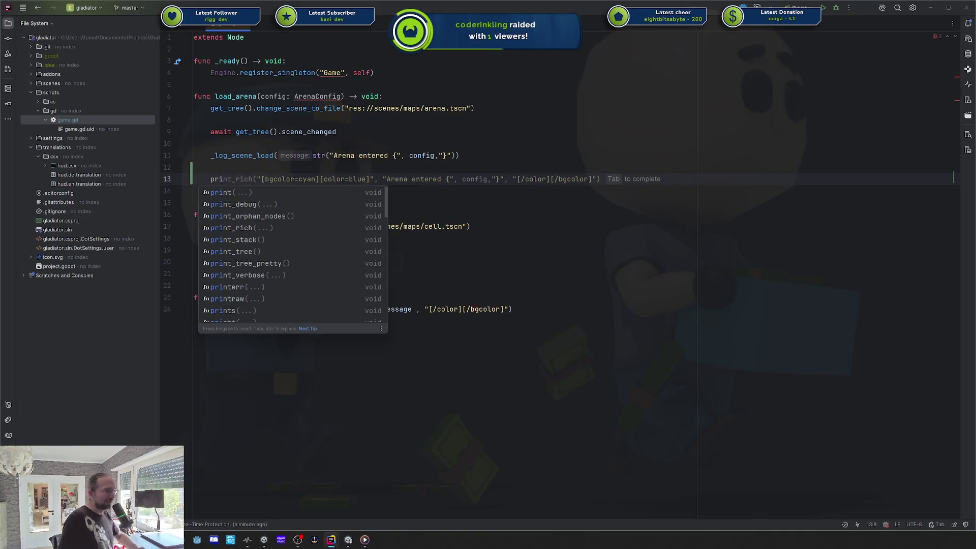
{"action": "key", "text": "alt+Tab"}
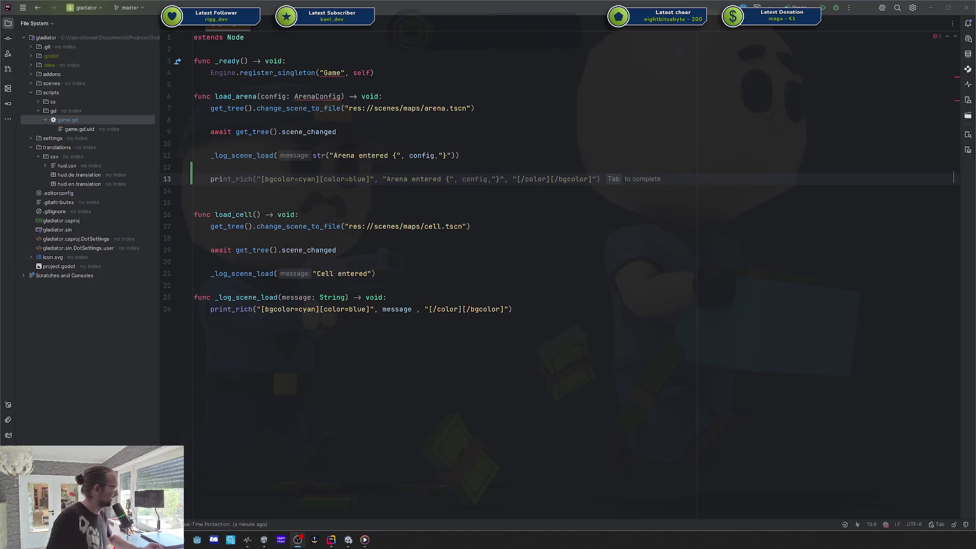
{"action": "left_click", "coordinate": [558, 166]}
{"action": "left_click", "coordinate": [515, 183]}
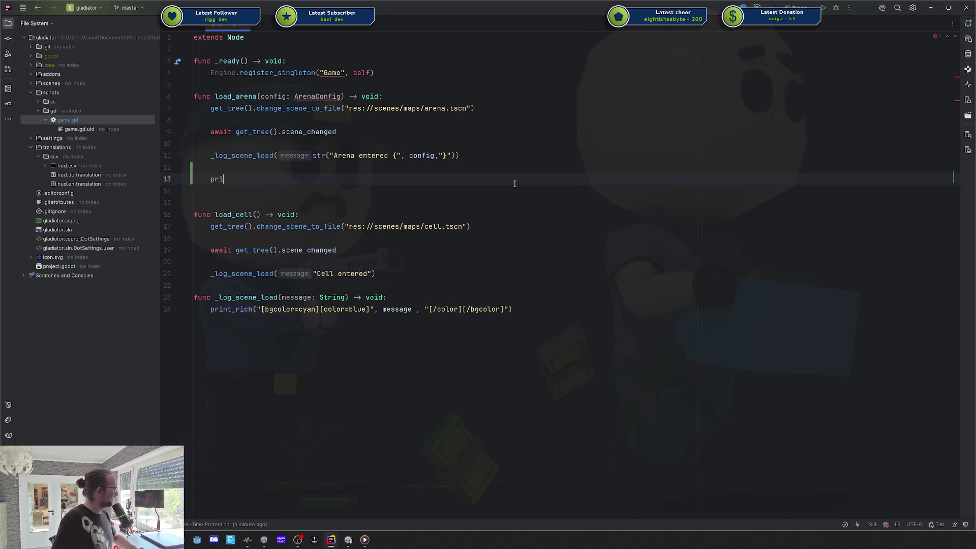
{"action": "key", "text": "BackSpace"}
{"action": "key", "text": "BackSpace"}
{"action": "key", "text": "BackSpace"}
- Write tr_n("key", "key_p"); on line 13 using autocomplete
{"action": "type", "text": "tr"}
{"action": "key", "text": "Return"}
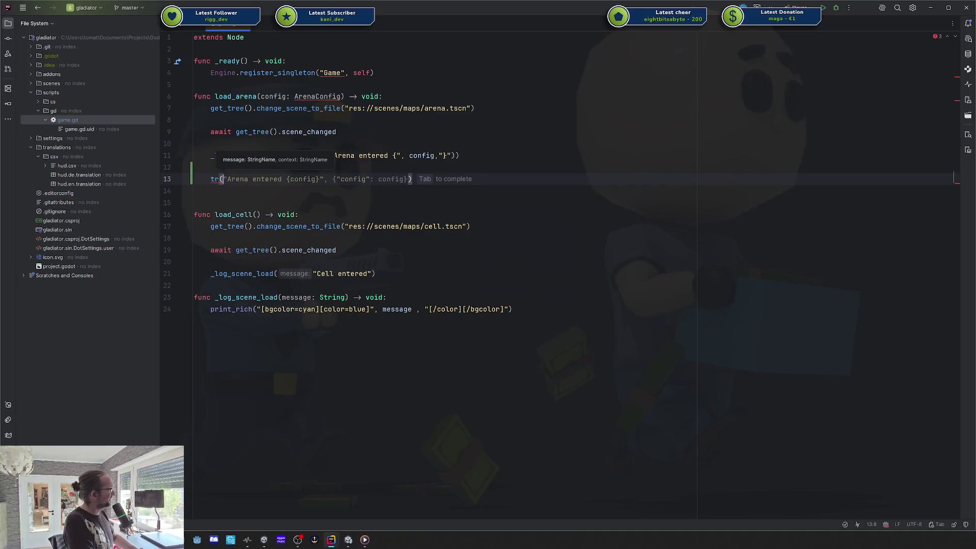
{"action": "key", "text": "BackSpace"}
{"action": "type", "text": "_n"}
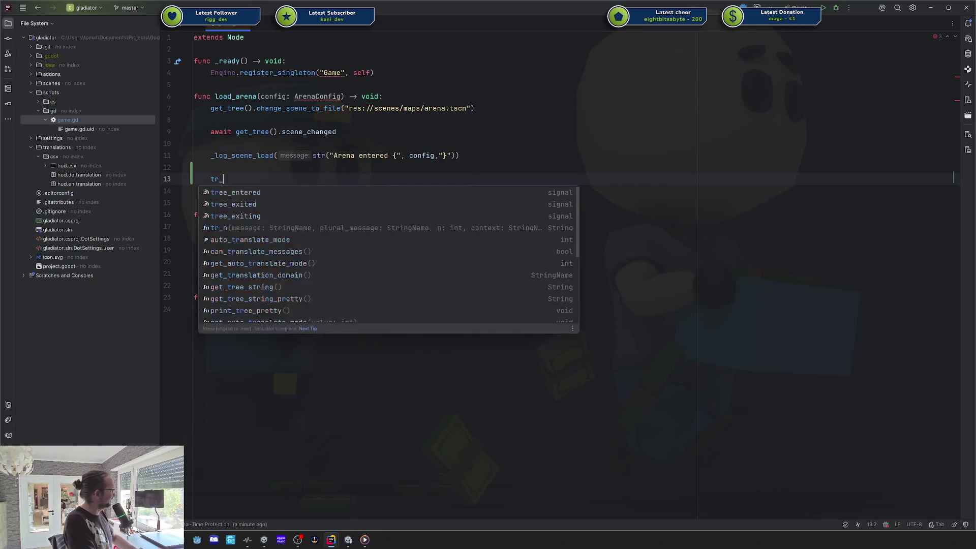
{"action": "key", "text": "Return"}
{"action": "type", "text": "\""}
{"action": "type", "text": "key_\","}
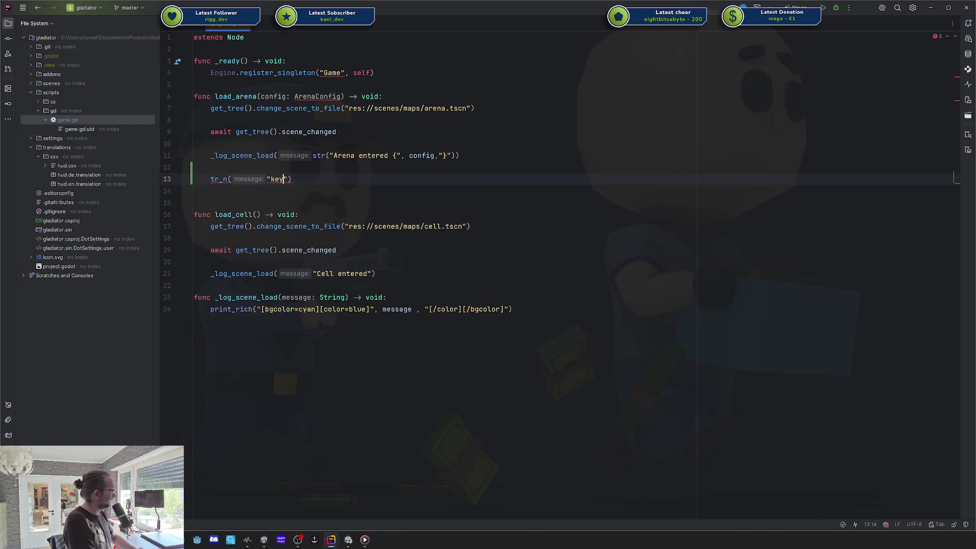
{"action": "key", "text": "BackSpace"}
{"action": "key", "text": "BackSpace"}
{"action": "key", "text": "BackSpace"}
{"action": "type", "text": "\", \"key_p\""}
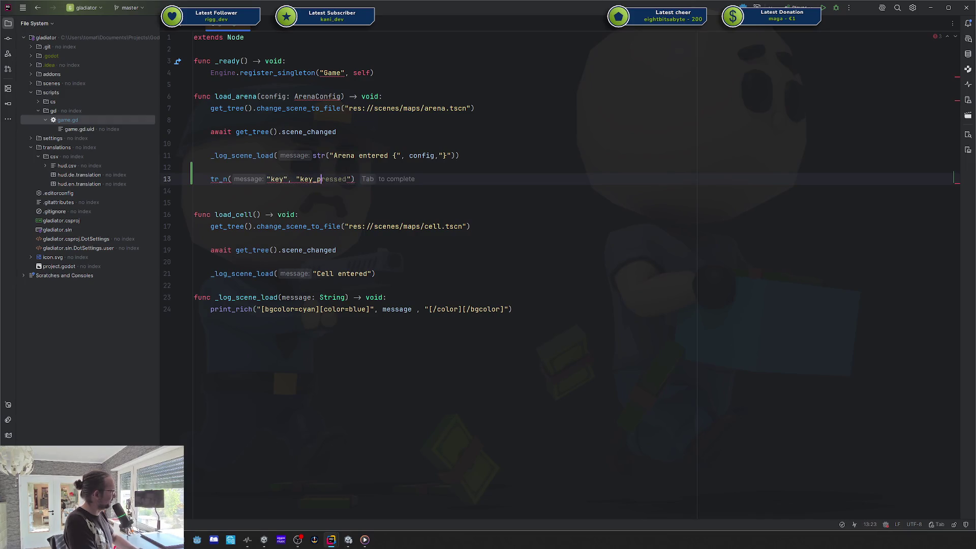
{"action": "type", "text": ");"}
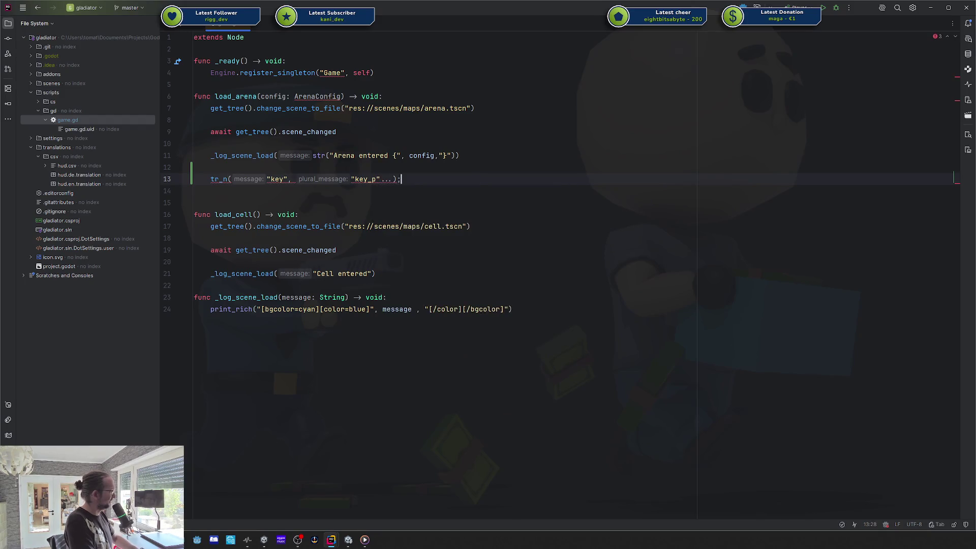
- Select around the "key" argument and place the cursor just before it
{"action": "left_click", "coordinate": [283, 179]}
{"action": "key", "text": "Left"}
{"action": "key", "text": "Left"}
{"action": "key", "text": "ctrl+w"}
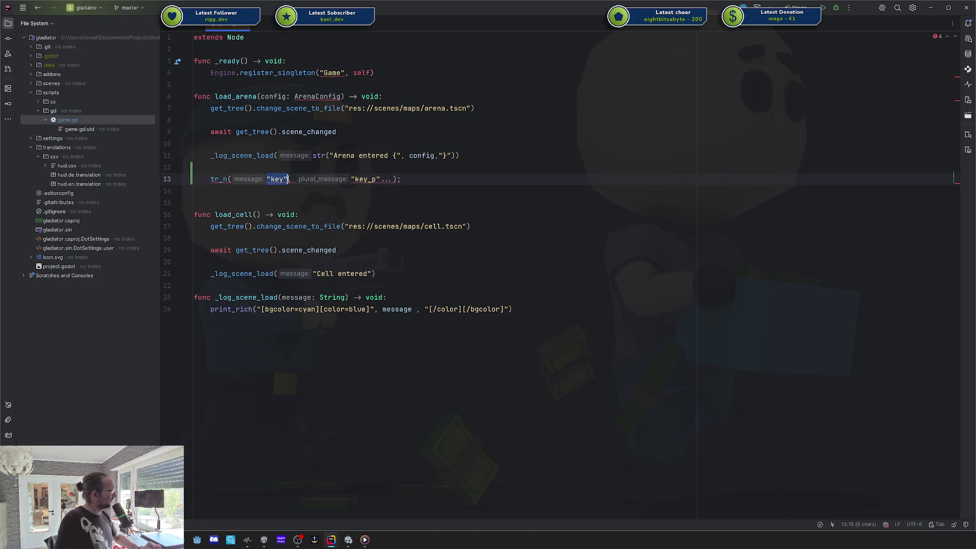
{"action": "double_click", "coordinate": [283, 179]}
{"action": "key", "text": "ctrl+w"}
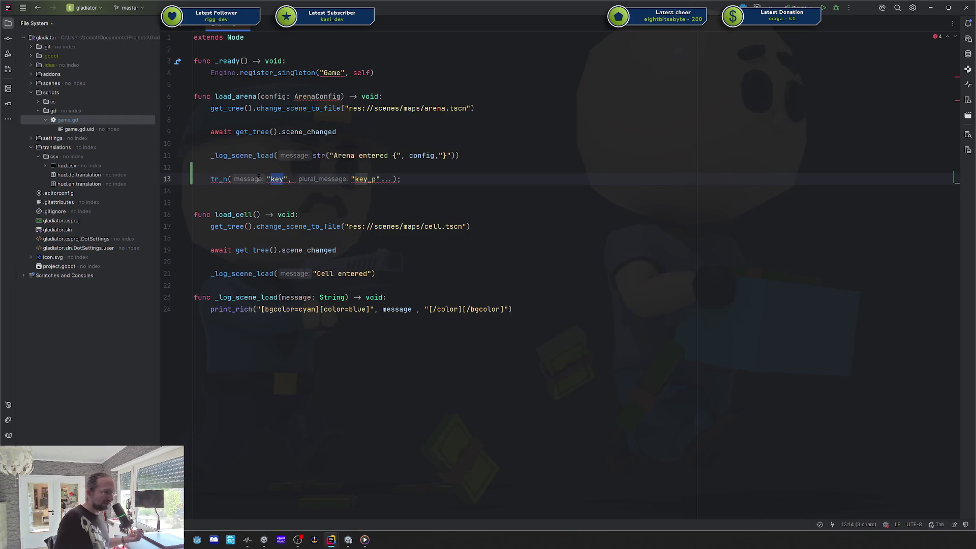
{"action": "left_click", "coordinate": [345, 179]}
{"action": "key", "text": "ctrl+w"}
{"action": "left_click", "coordinate": [252, 176]}
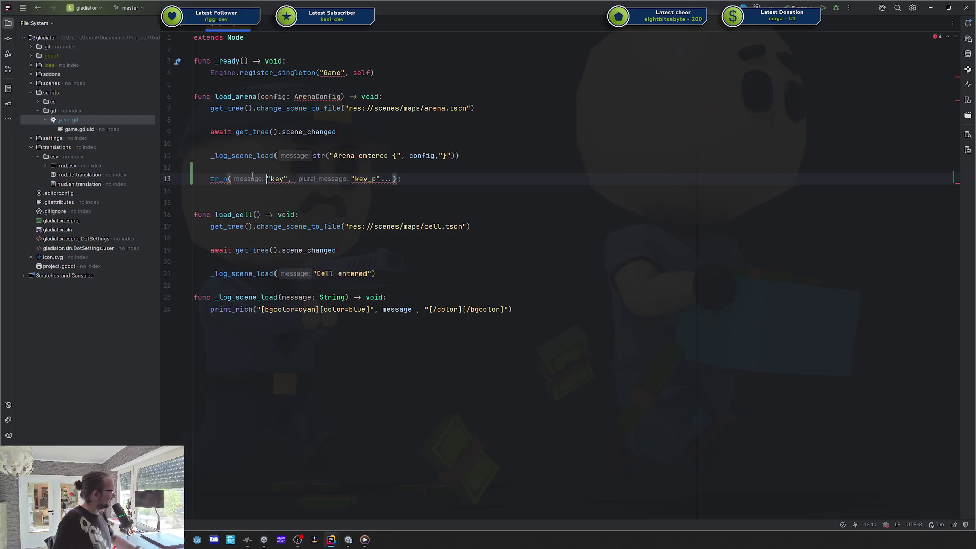
- Wrap "key" and "key_p" each in a tr() call inside tr_n
{"action": "type", "text": "tr("}
{"action": "key", "text": "Right"}
{"action": "key", "text": "Right"}
{"action": "key", "text": "Right"}
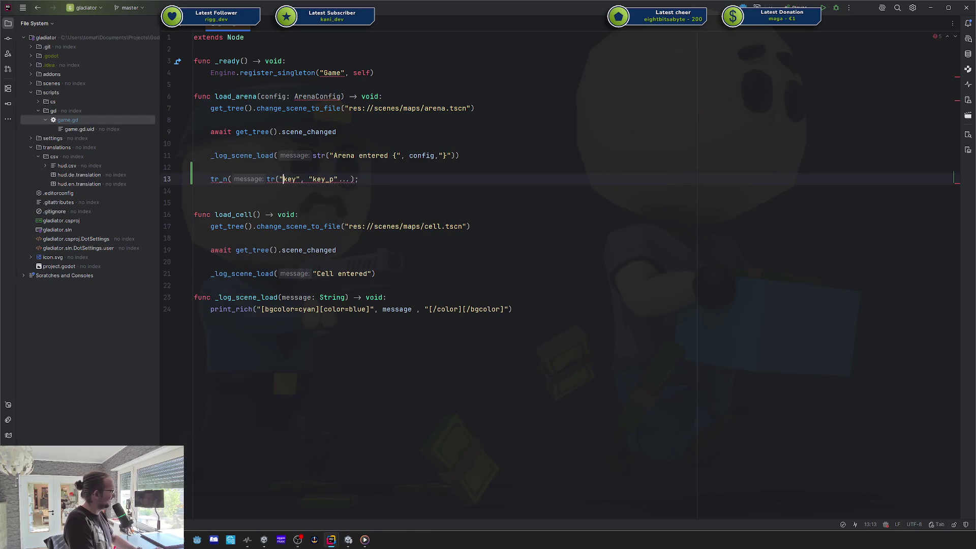
{"action": "key", "text": "Right"}
{"action": "type", "text": ")"}
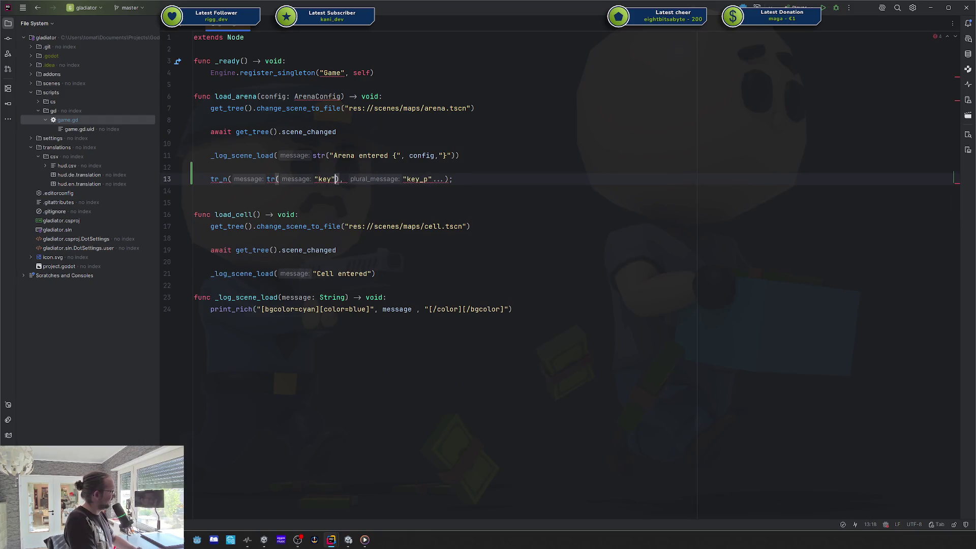
{"action": "key", "text": "Right"}
{"action": "key", "text": "Right"}
{"action": "type", "text": "tr("}
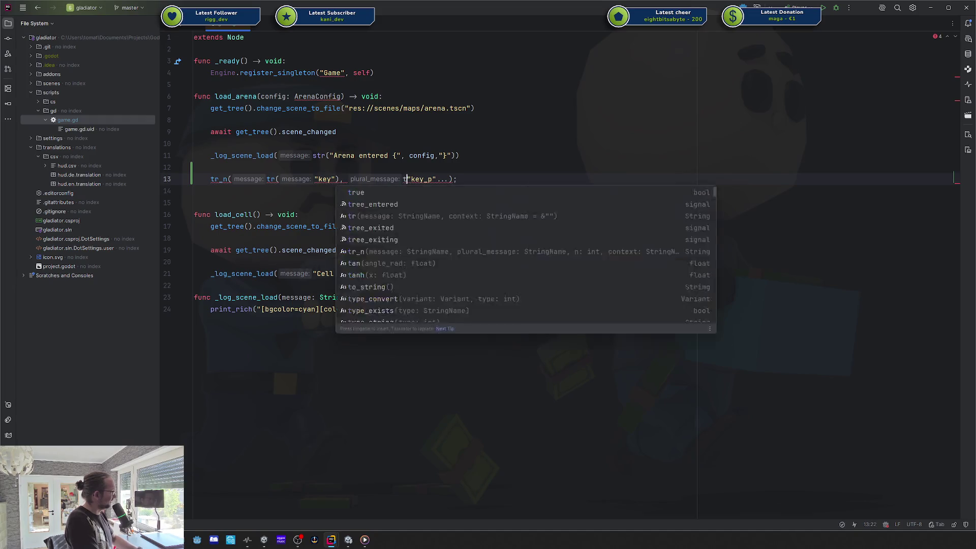
{"action": "key", "text": "Right"}
{"action": "key", "text": "Right"}
{"action": "key", "text": "Right"}
{"action": "type", "text": ")"}
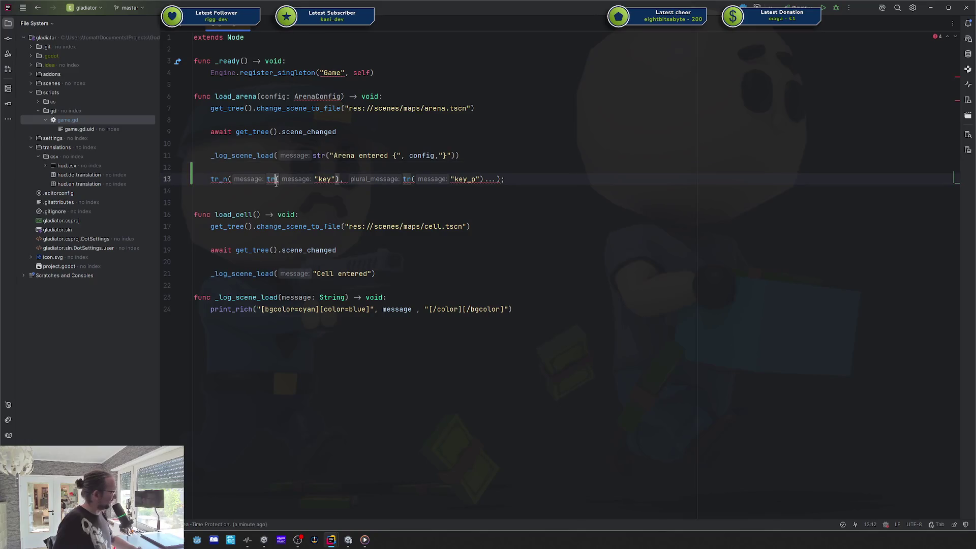
- Select the tr("key") and tr("key_p") calls, then remove the tr_n line again
{"action": "left_click_drag", "start_coordinate": [267, 179], "coordinate": [340, 179]}
{"action": "left_click_drag", "start_coordinate": [403, 179], "coordinate": [484, 179]}
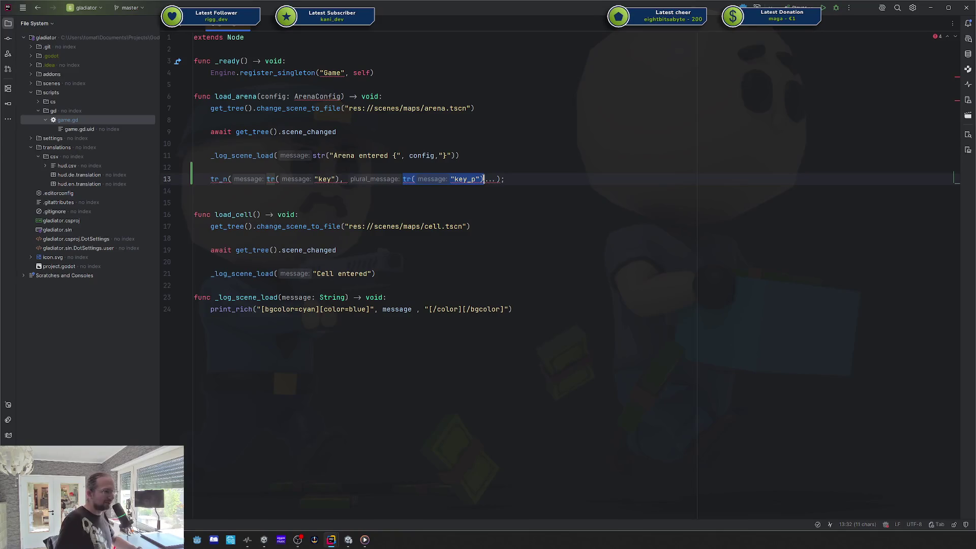
{"action": "left_click", "coordinate": [318, 179]}
{"action": "left_click_drag", "start_coordinate": [267, 179], "coordinate": [340, 179]}
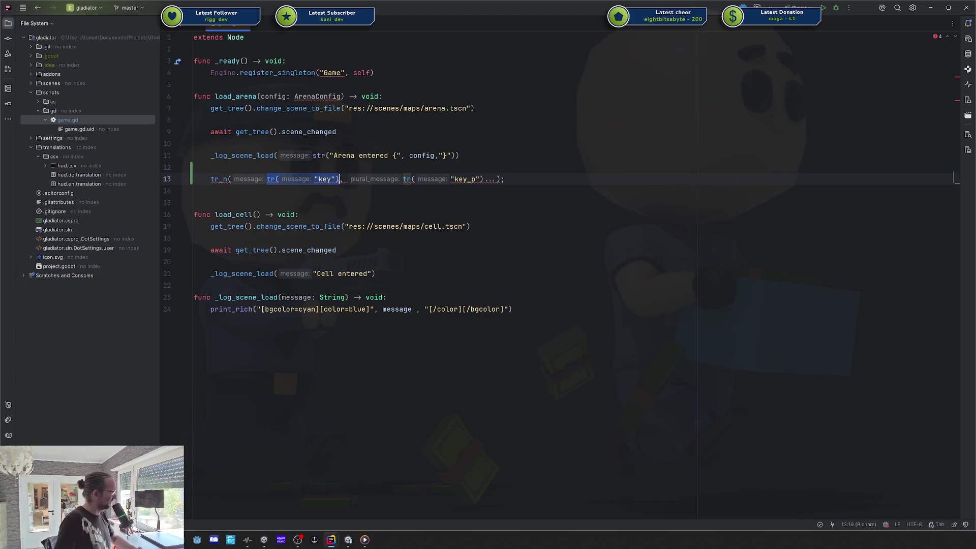
{"action": "key", "text": "ctrl+shift+w"}
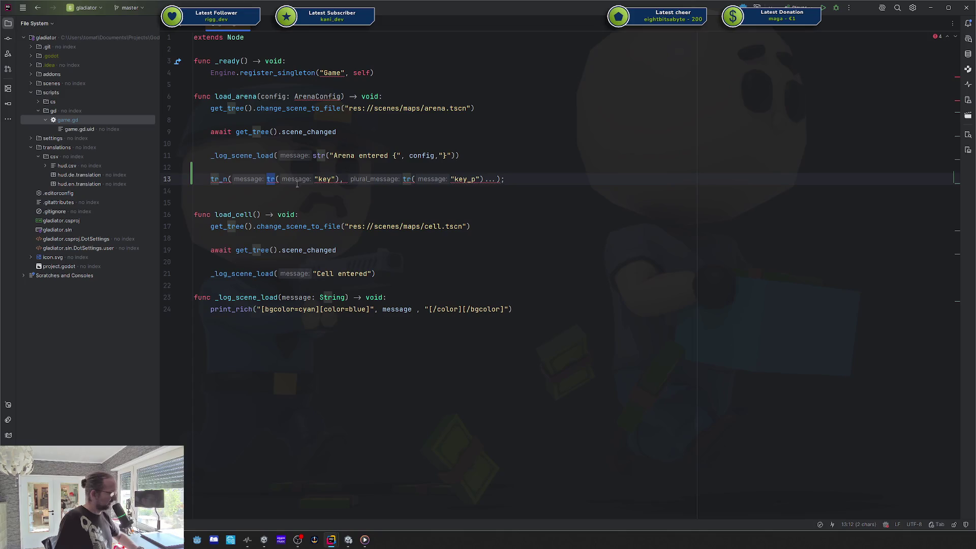
{"action": "left_click", "coordinate": [325, 178]}
{"action": "left_click_drag", "start_coordinate": [403, 179], "coordinate": [485, 179]}
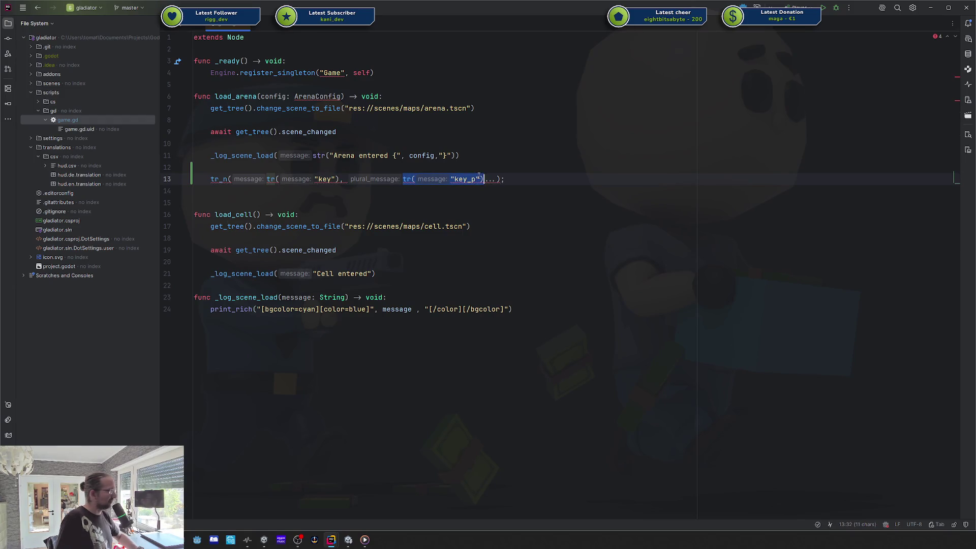
{"action": "key", "text": "ctrl+z"}
{"action": "key", "text": "ctrl+z"}
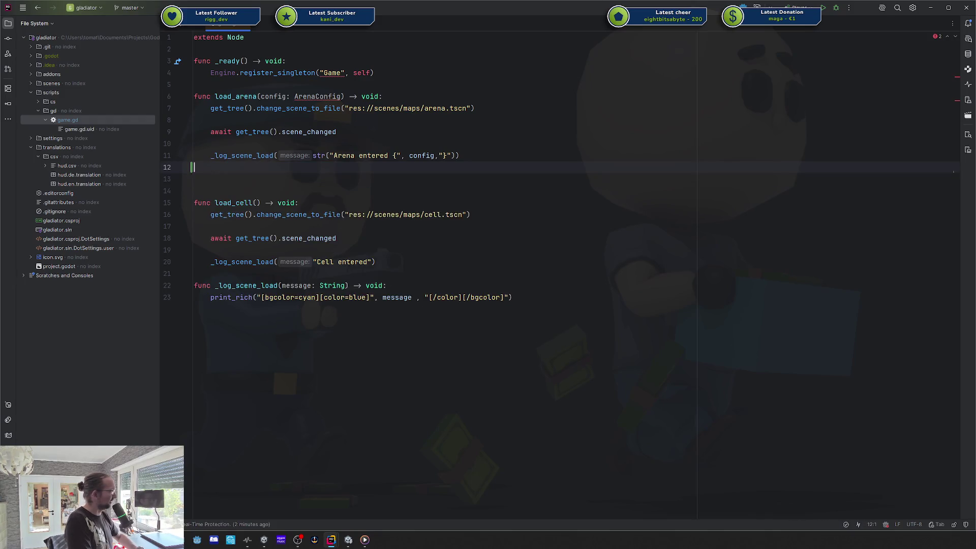
- Delete game.gd's blank line, open hud.csv as text, and append ', ?plurals' to the header
{"action": "key", "text": "BackSpace"}
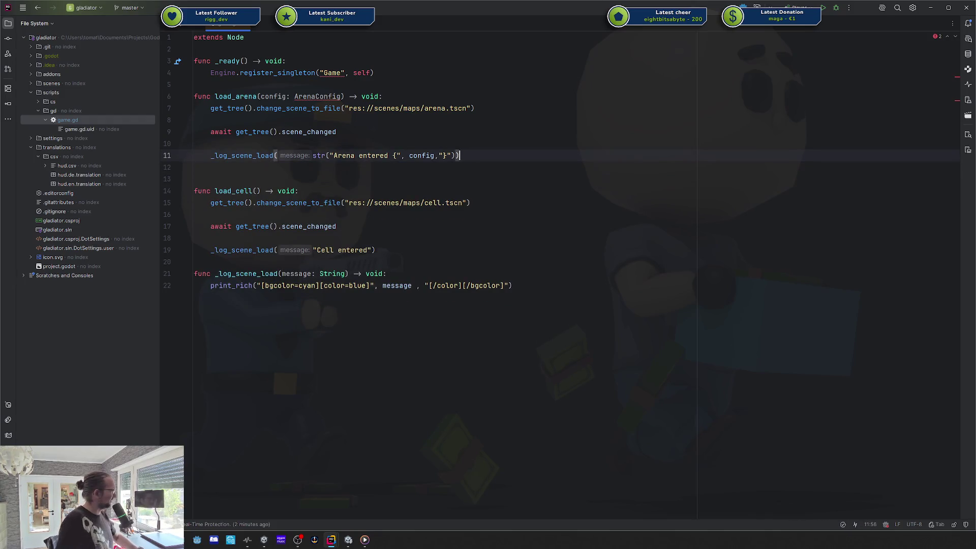
{"action": "double_click", "coordinate": [92, 166]}
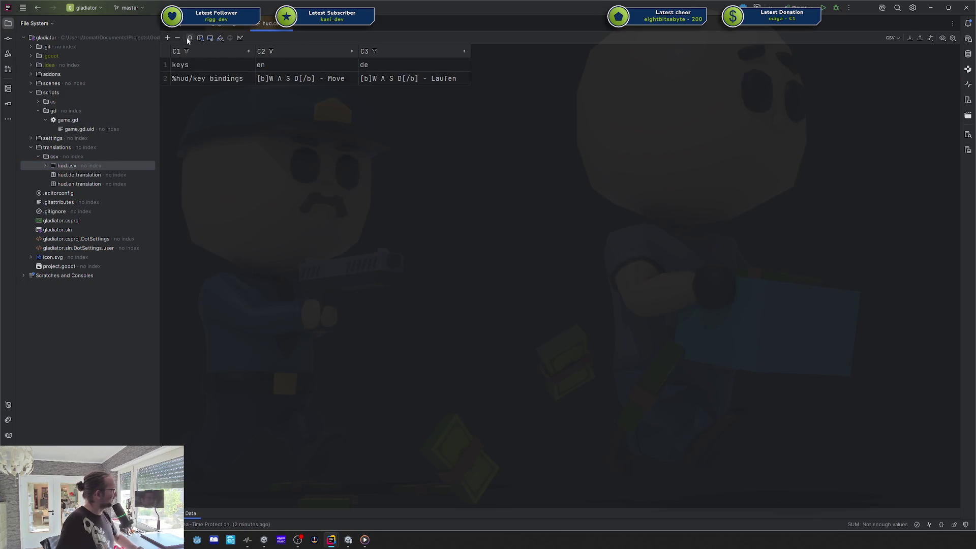
{"action": "key", "text": "ctrl+alt+shift+Right"}
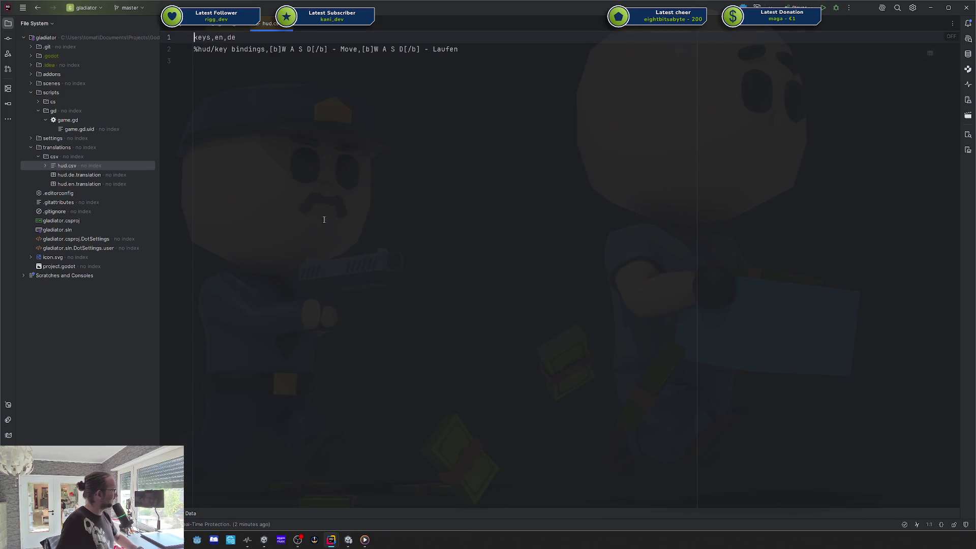
{"action": "left_click", "coordinate": [256, 39]}
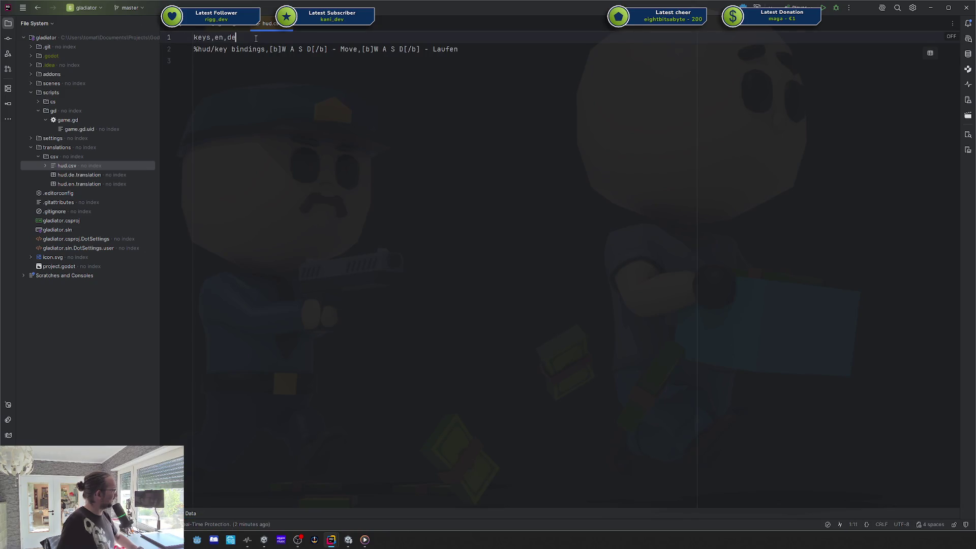
{"action": "type", "text": ", plurals"}
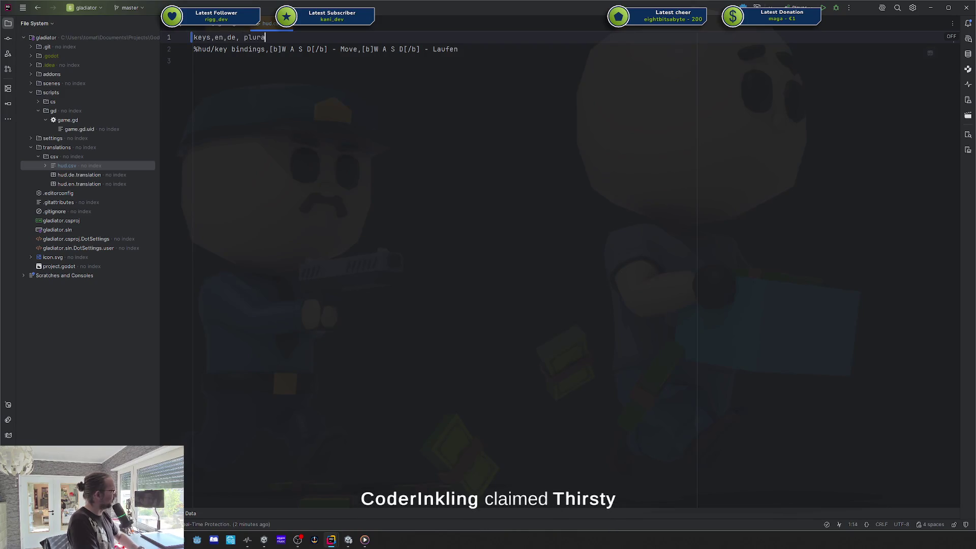
{"action": "key", "text": "ctrl+Left"}
{"action": "type", "text": "?"}
- Append ', %hud/key bindings_plural' to the key bindings row and remove the extra blank line
{"action": "key", "text": "Down"}
{"action": "key", "text": "End"}
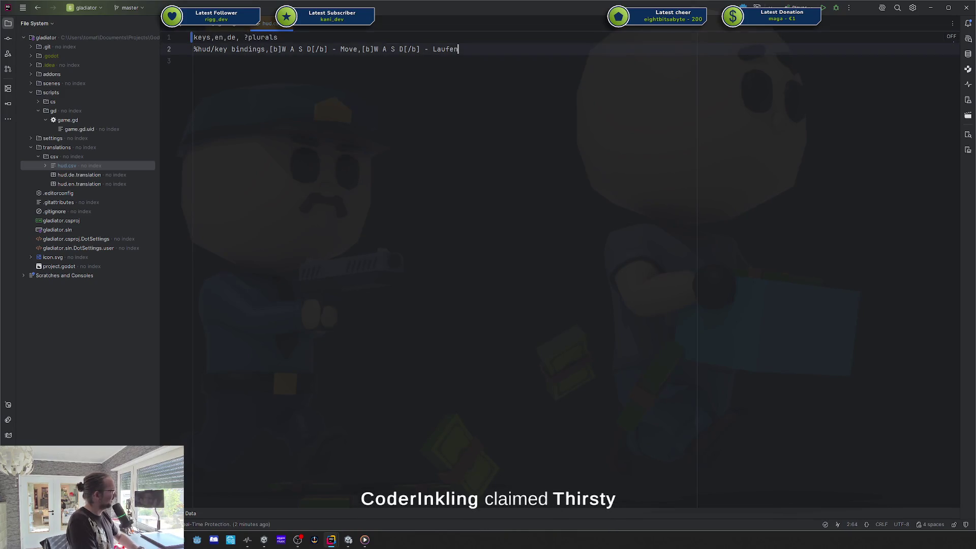
{"action": "type", "text": ", "}
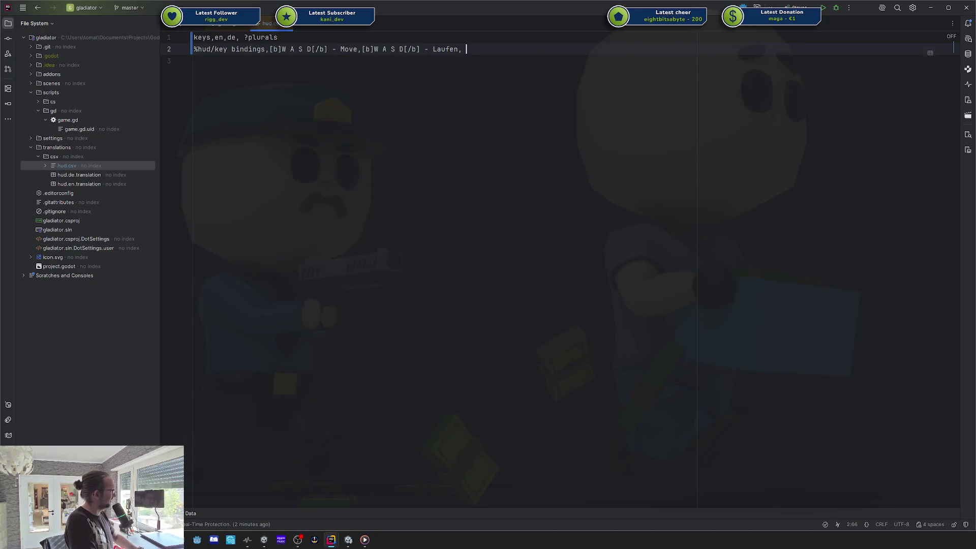
{"action": "type", "text": "%hud/key bindings"}
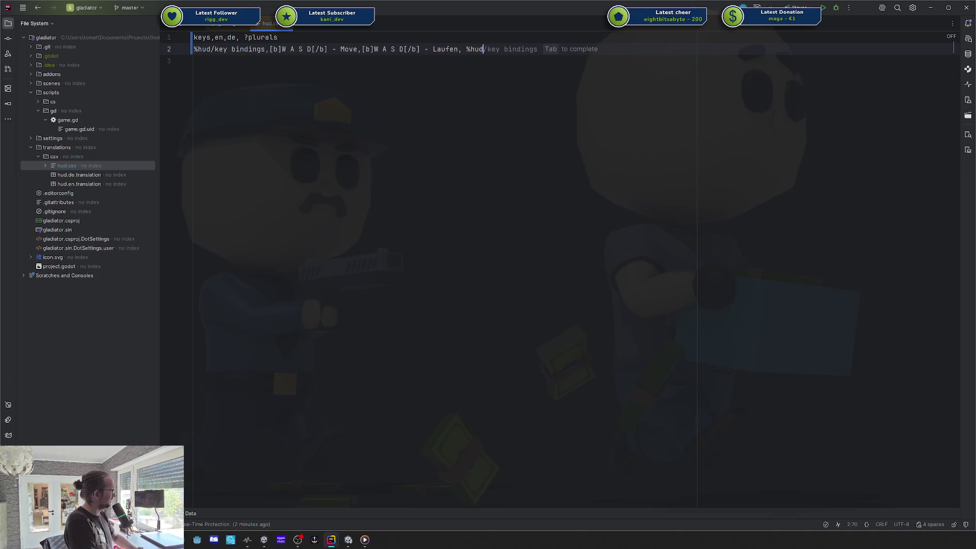
{"action": "type", "text": "_plurals"}
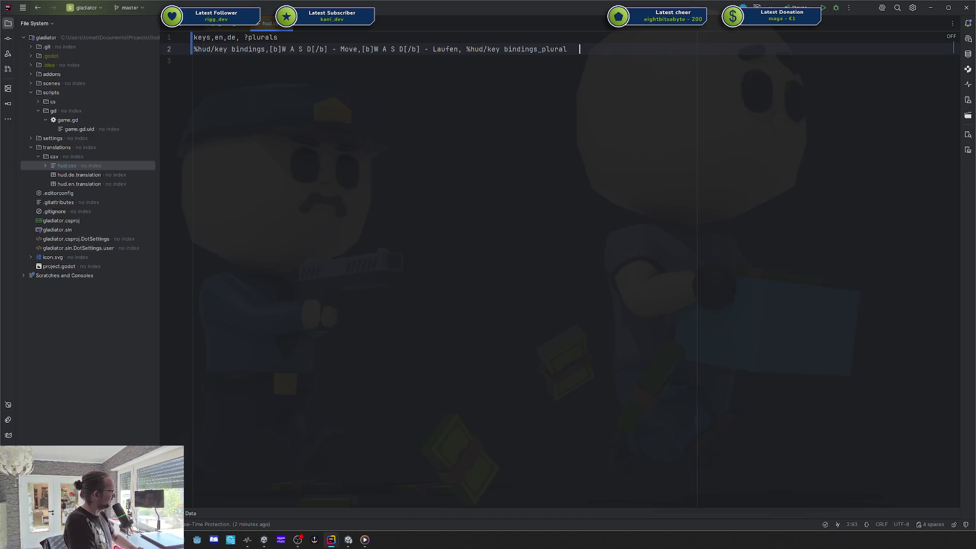
{"action": "key", "text": "BackSpace"}
{"action": "key", "text": "ctrl+Return"}
{"action": "key", "text": "Down"}
{"action": "key", "text": "BackSpace"}
- In hud.csv's table view, add a row 3, enter 'oluar variation' in its de cell, then delete it
{"action": "left_click", "coordinate": [191, 514]}
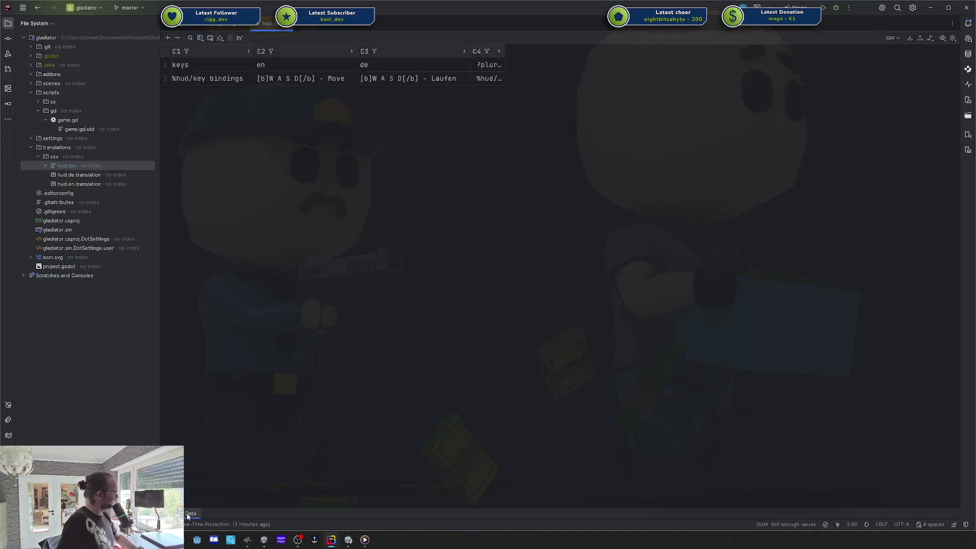
{"action": "left_click", "coordinate": [248, 78]}
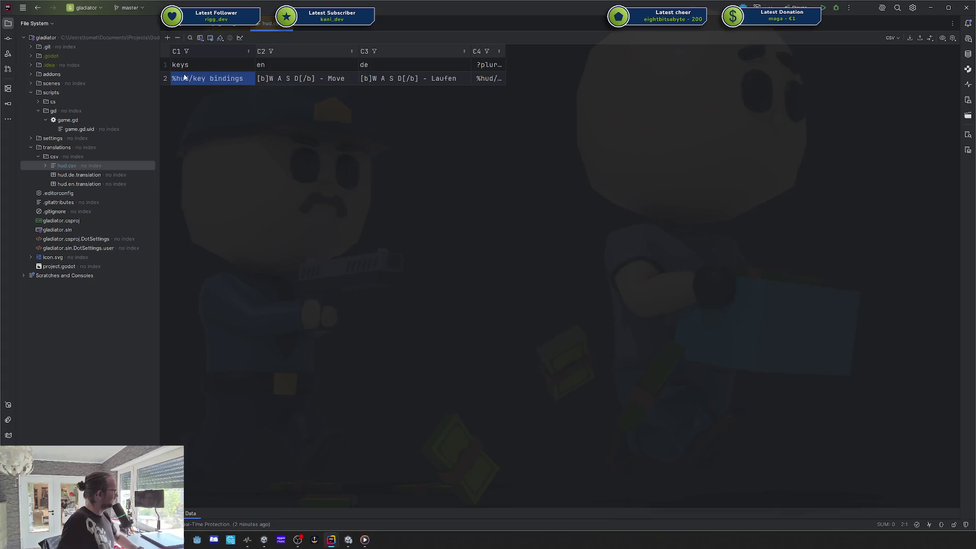
{"action": "left_click", "coordinate": [168, 38]}
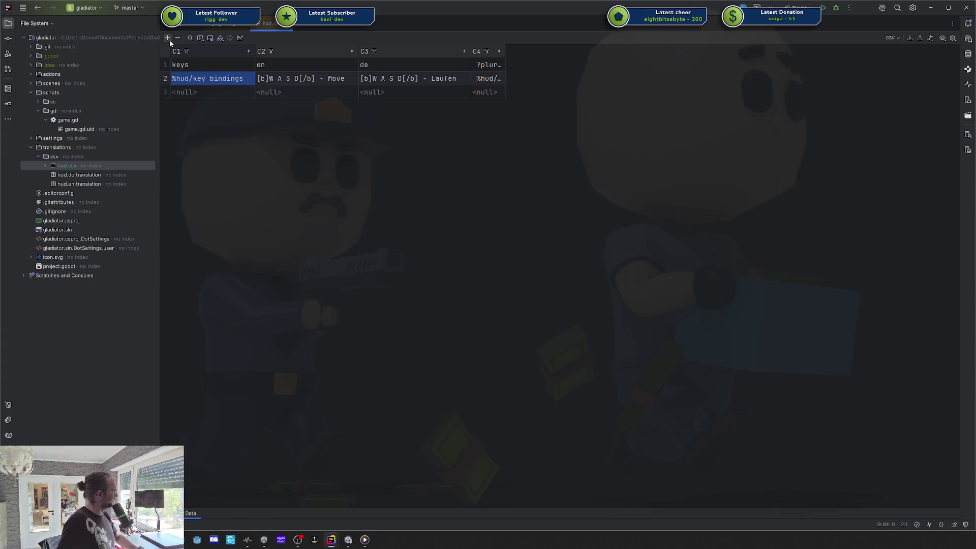
{"action": "double_click", "coordinate": [506, 52]}
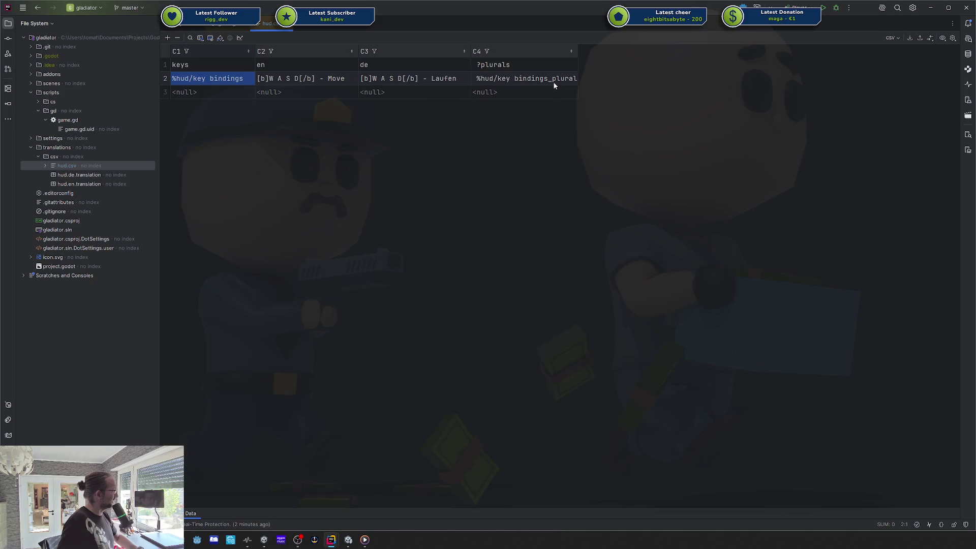
{"action": "double_click", "coordinate": [398, 91]}
{"action": "type", "text": "The"}
{"action": "key", "text": "BackSpace"}
{"action": "key", "text": "BackSpace"}
{"action": "key", "text": "BackSpace"}
{"action": "type", "text": "o"}
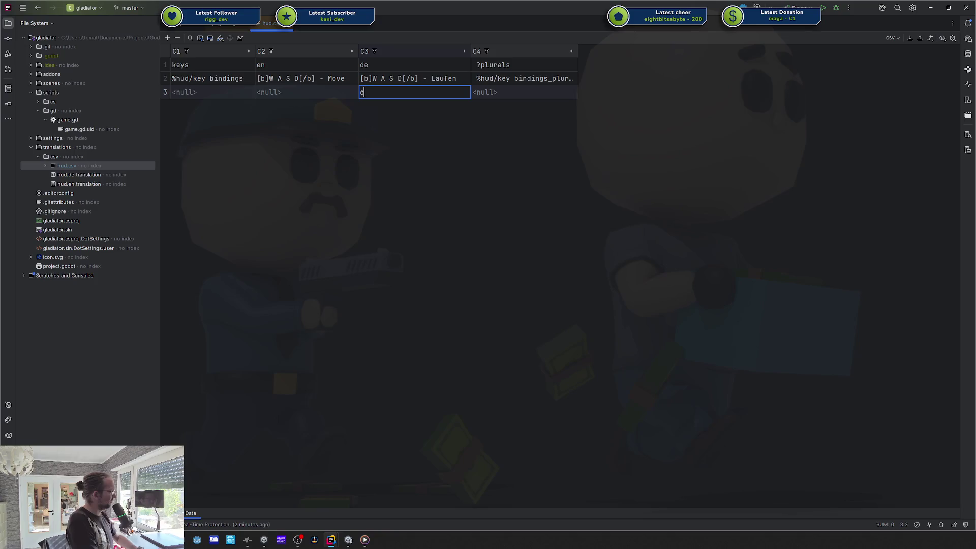
{"action": "type", "text": "luar variation"}
{"action": "key", "text": "Return"}
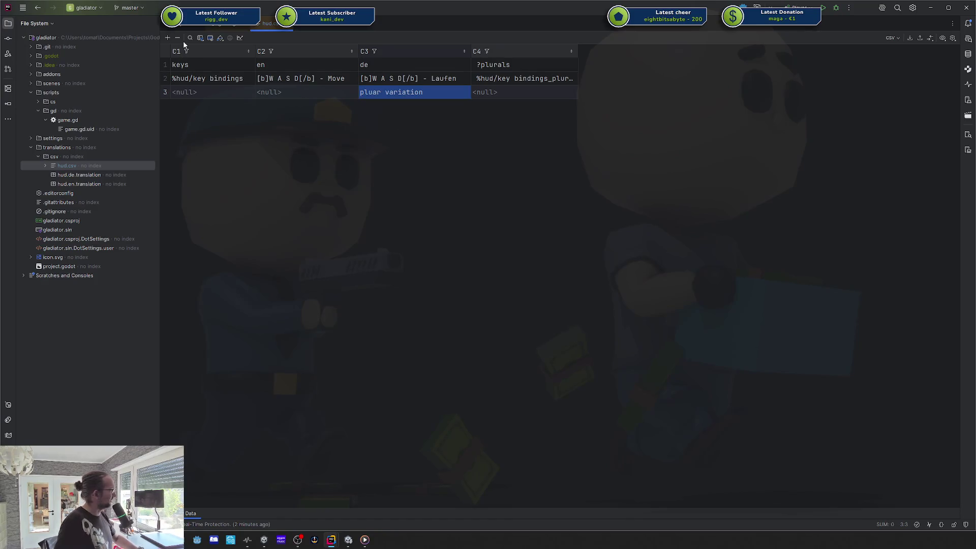
{"action": "left_click", "coordinate": [177, 37]}
{"action": "left_click", "coordinate": [499, 282]}
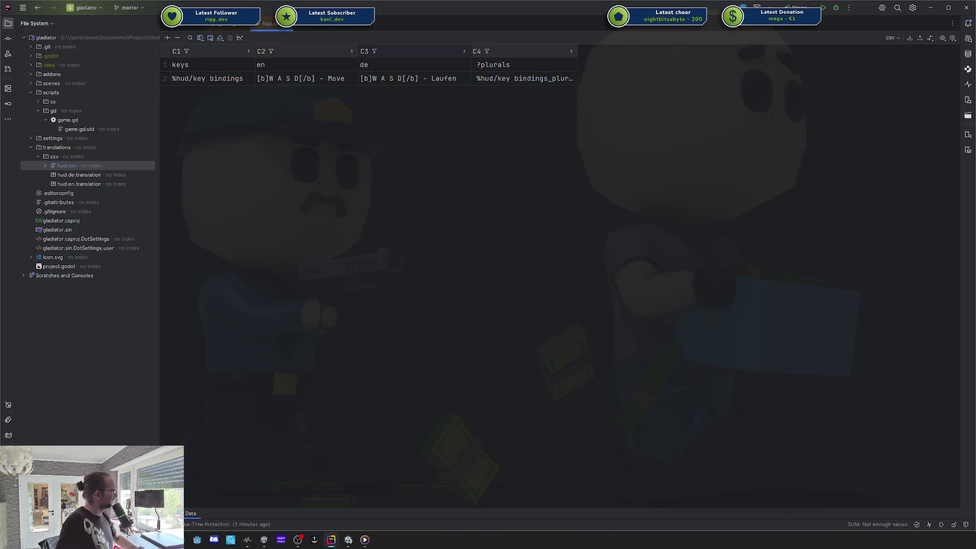
- Return hud.csv to text view and minimize the gladiator project window
{"action": "right_click", "coordinate": [512, 53]}
{"action": "left_click", "coordinate": [301, 182]}
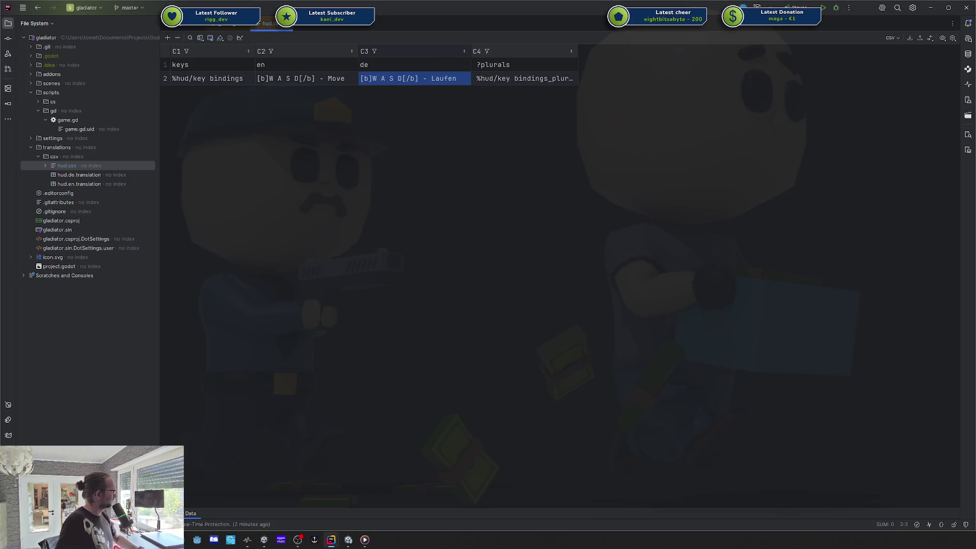
{"action": "key", "text": "alt+Left"}
{"action": "key", "text": "Down"}
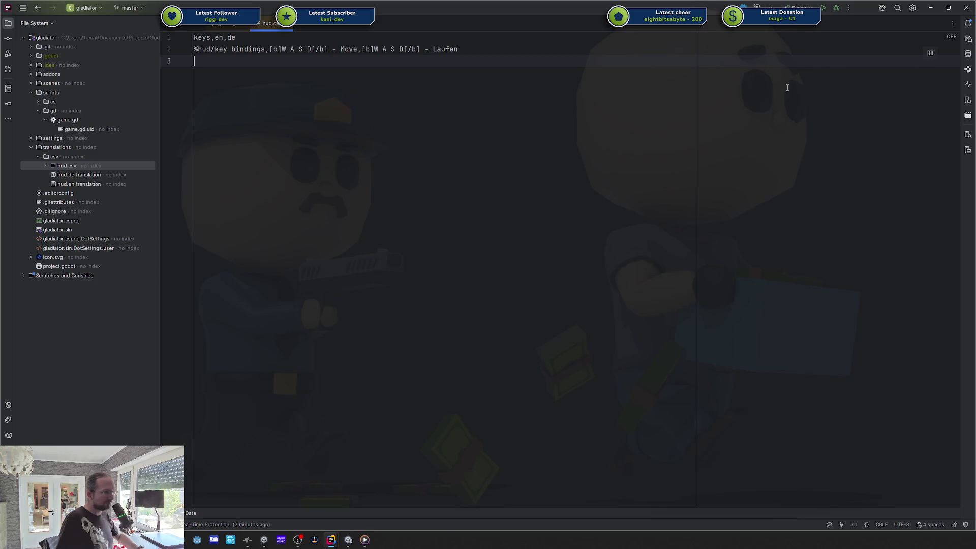
{"action": "left_click", "coordinate": [929, 9]}
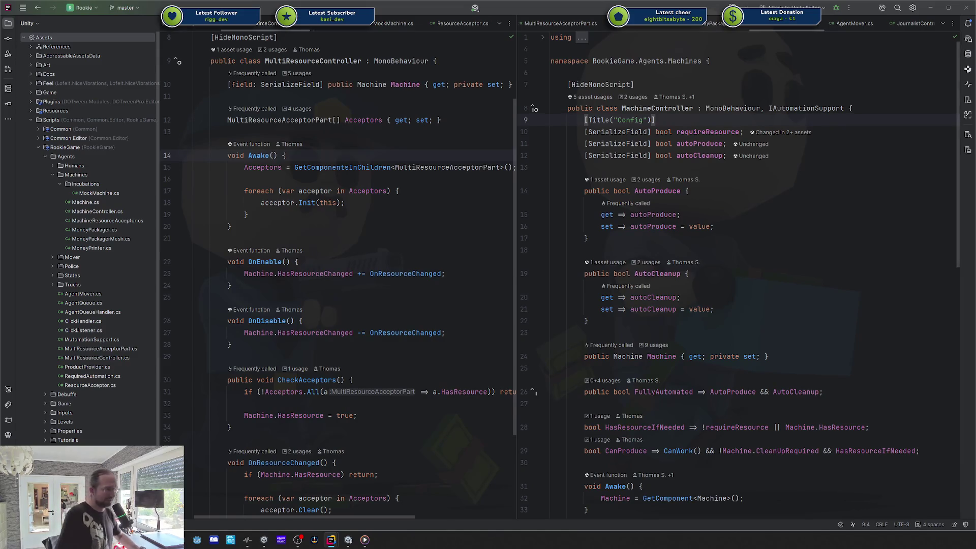
- Switch to the browser and drag the Twitch channel window over the right half of the code
{"action": "key", "text": "alt+Tab"}
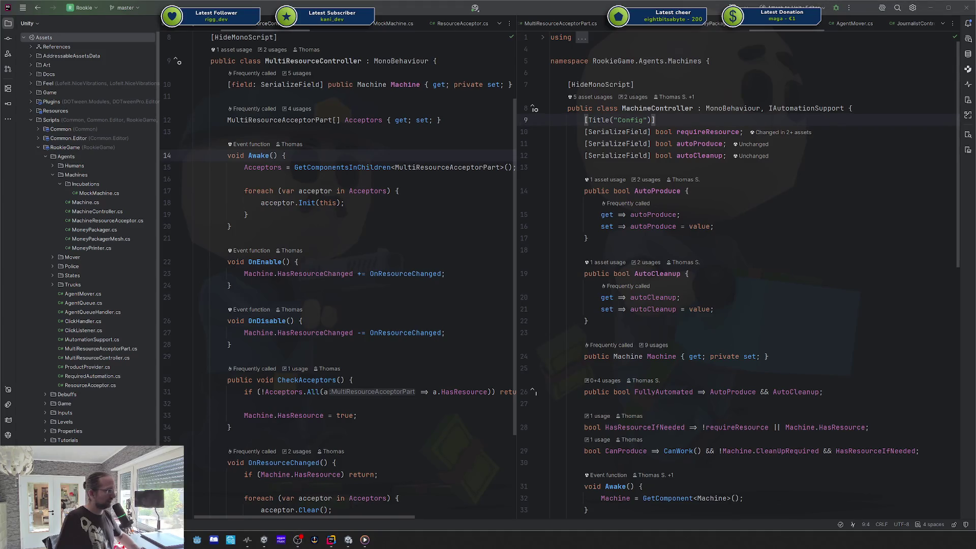
{"action": "left_click_drag", "start_coordinate": [634, 94], "coordinate": [595, 88]}
{"action": "left_click_drag", "start_coordinate": [559, 328], "coordinate": [504, 338]}
{"action": "left_click", "coordinate": [514, 340]}
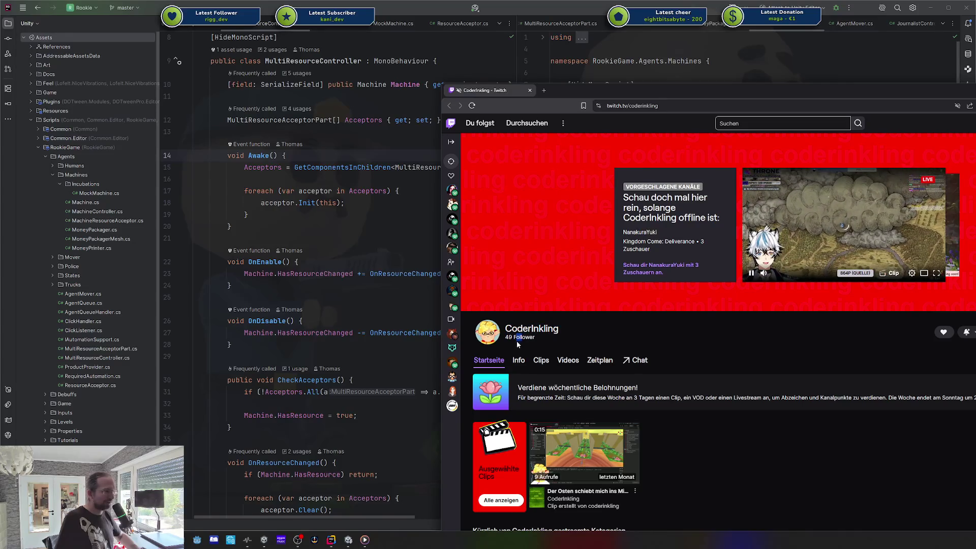
- Reload the Twitch channel page with F5, then close the browser to reveal Rider's scripts
{"action": "double_click", "coordinate": [520, 341]}
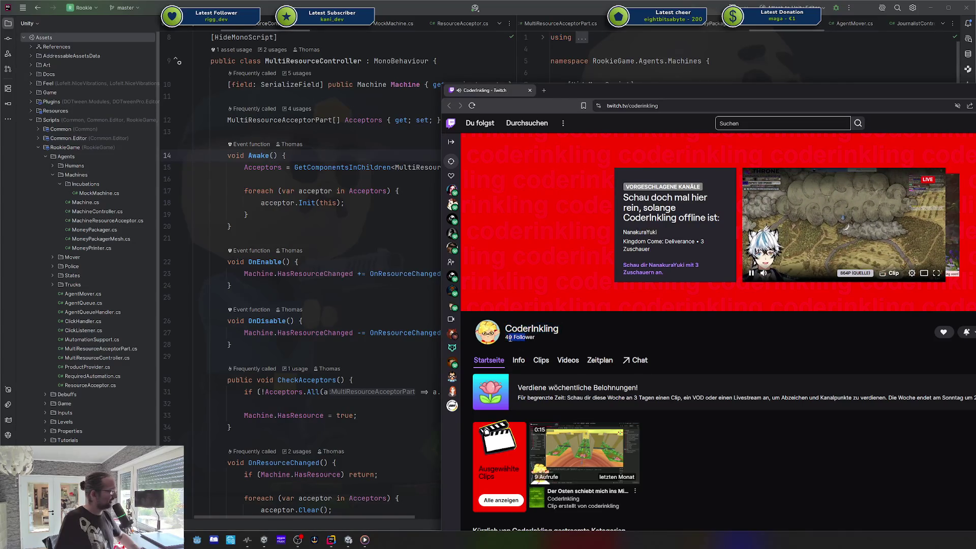
{"action": "double_click", "coordinate": [509, 338]}
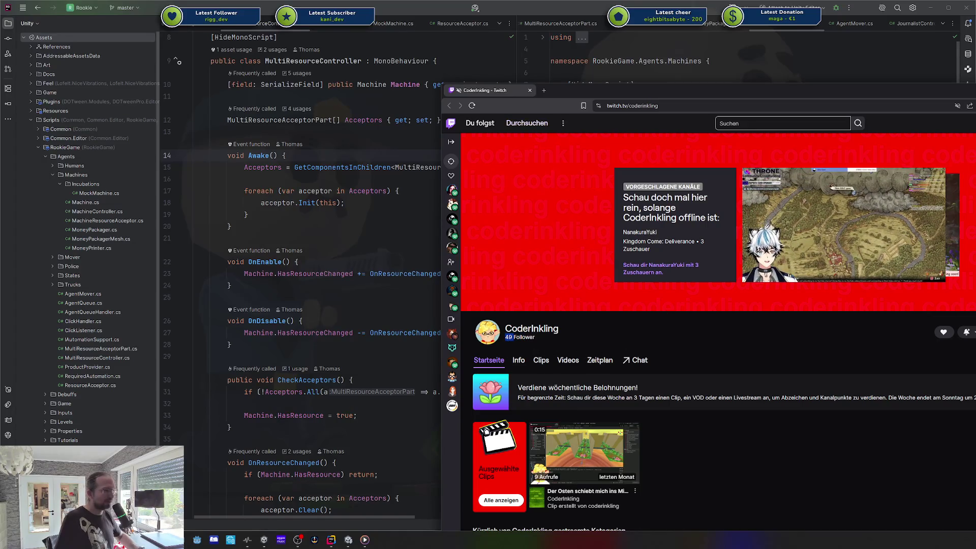
{"action": "key", "text": "F5"}
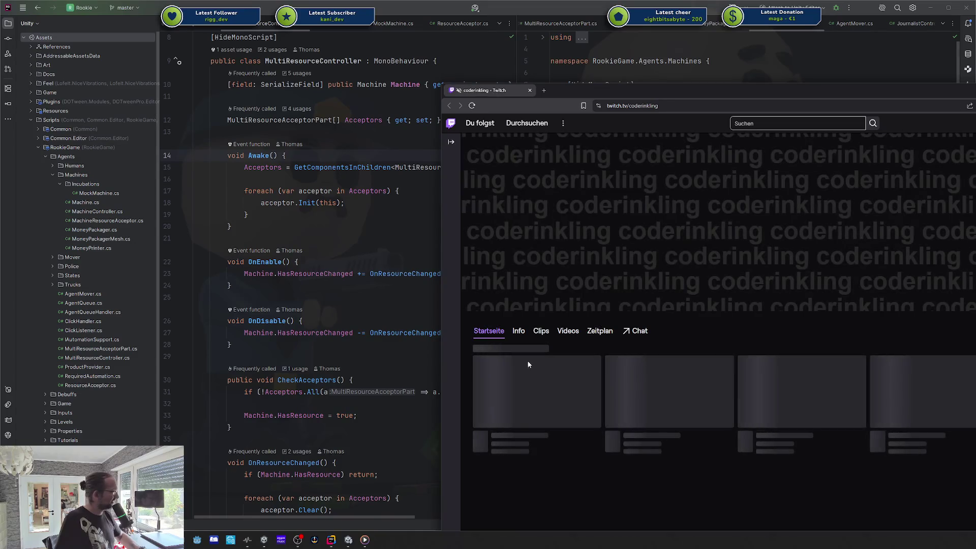
{"action": "double_click", "coordinate": [516, 338]}
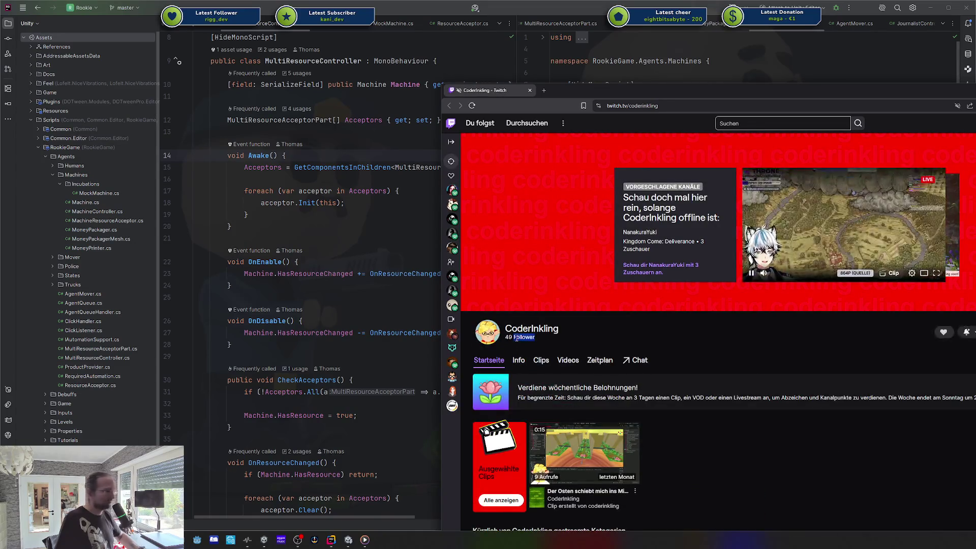
{"action": "key", "text": "ctrl+w"}
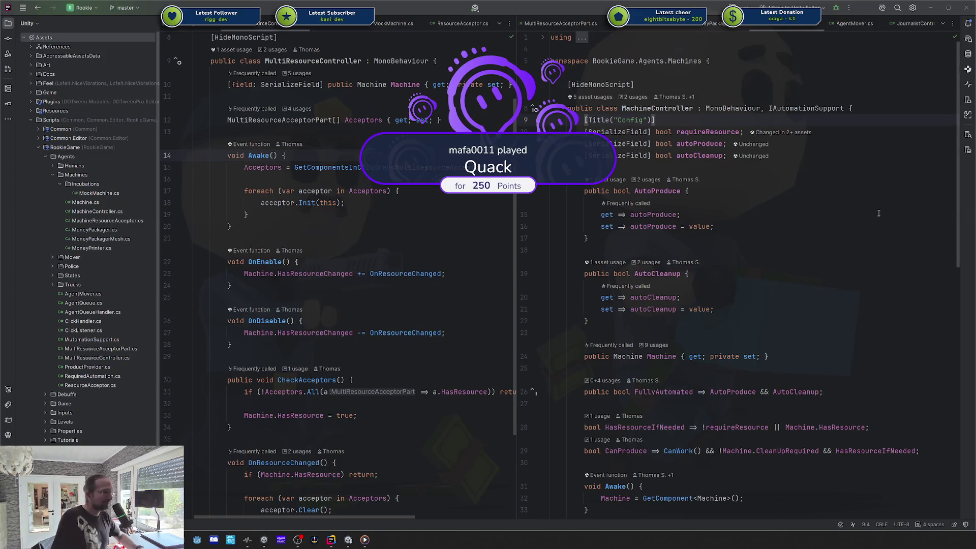
- Click at the end of line 16 in MachineController.cs, then switch to the Codecks milestone page
{"action": "left_click", "coordinate": [848, 220]}
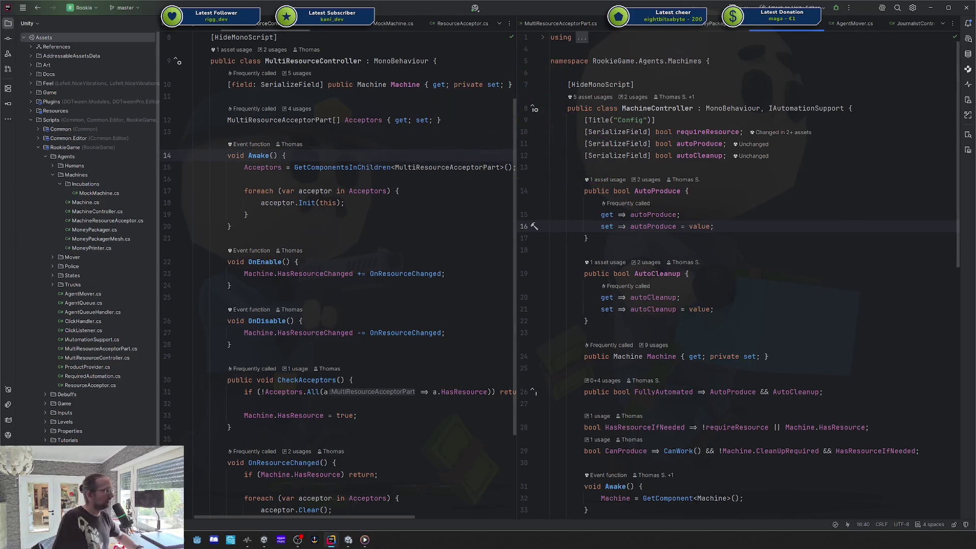
{"action": "key", "text": "alt+Tab"}
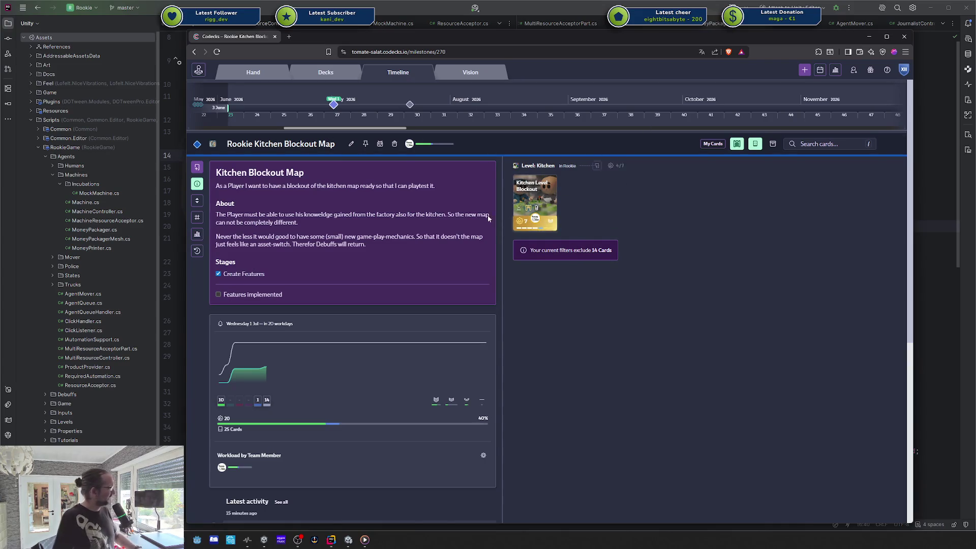
{"action": "mouse_move", "coordinate": [566, 227]}
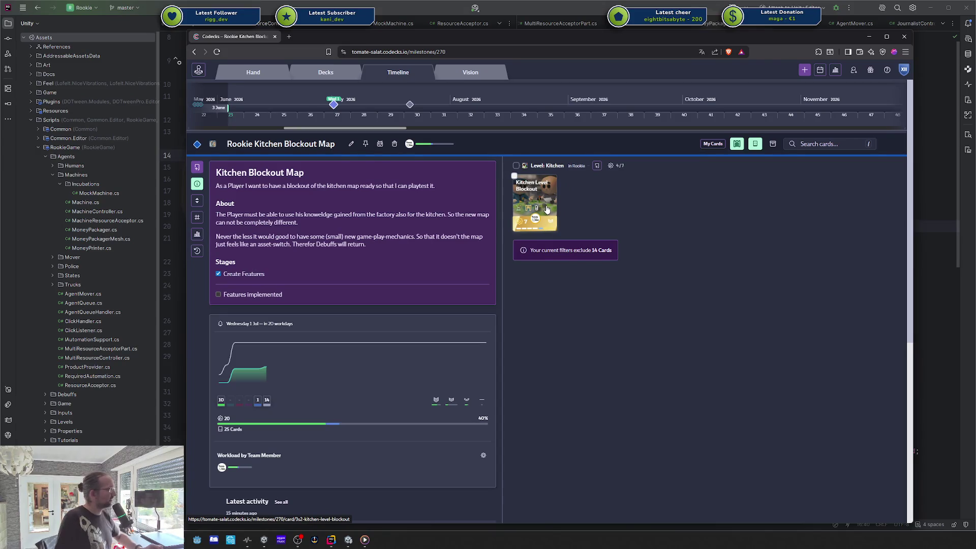
{"action": "left_click_drag", "start_coordinate": [237, 144], "coordinate": [261, 144]}
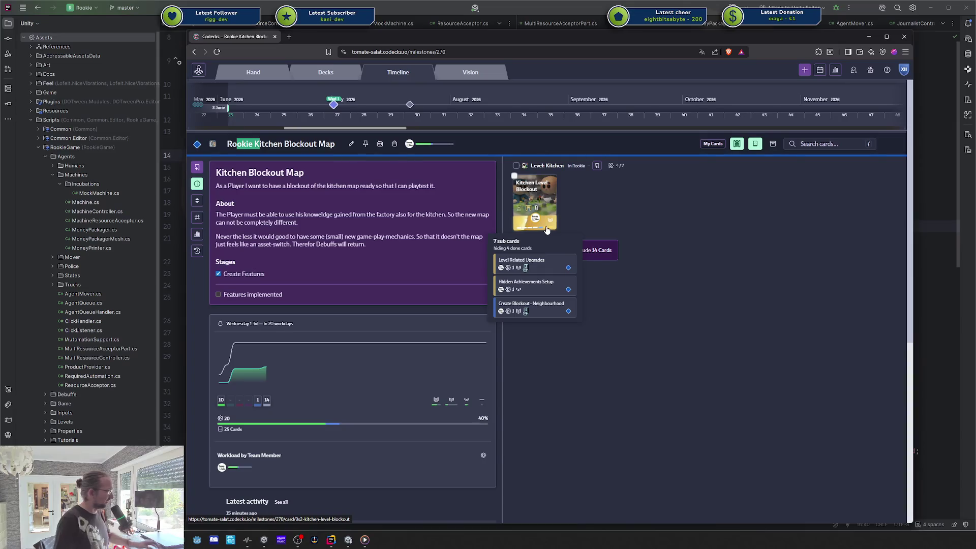
{"action": "left_click", "coordinate": [250, 145]}
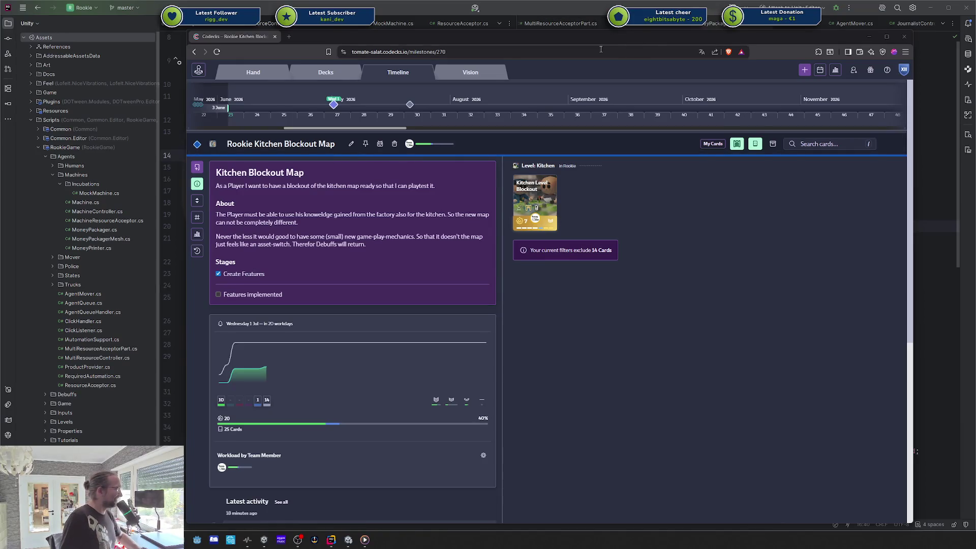
{"action": "left_click_drag", "start_coordinate": [600, 42], "coordinate": [623, 33]}
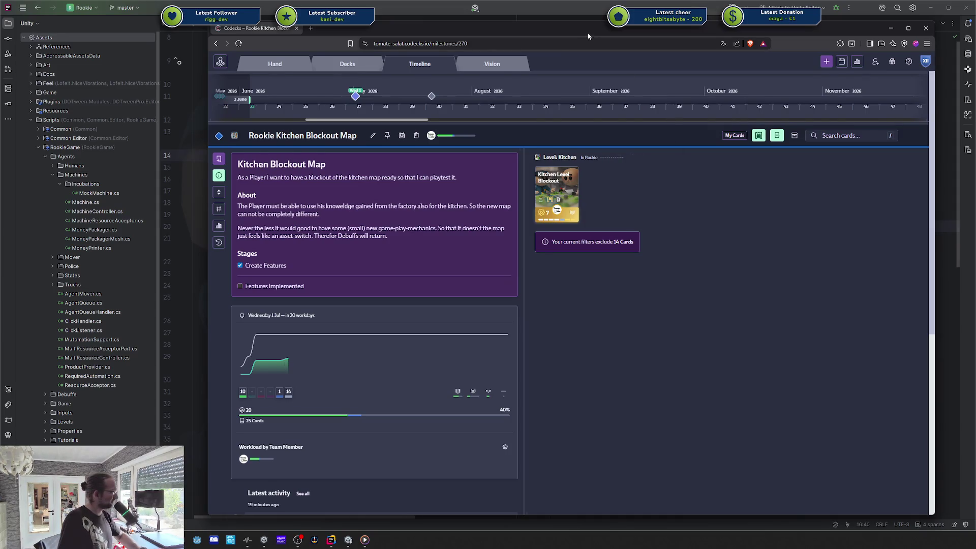
{"action": "left_click_drag", "start_coordinate": [587, 32], "coordinate": [603, 33]}
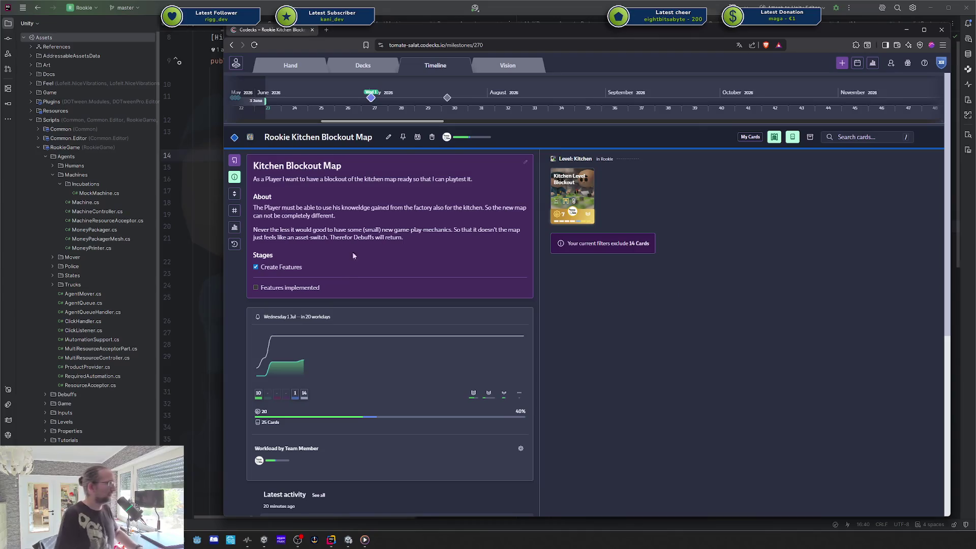
- Switch to Unity, maximize the kitchen Scene view, and view the ProBuilder package before closing Package Manager
{"action": "key", "text": "alt+Tab"}
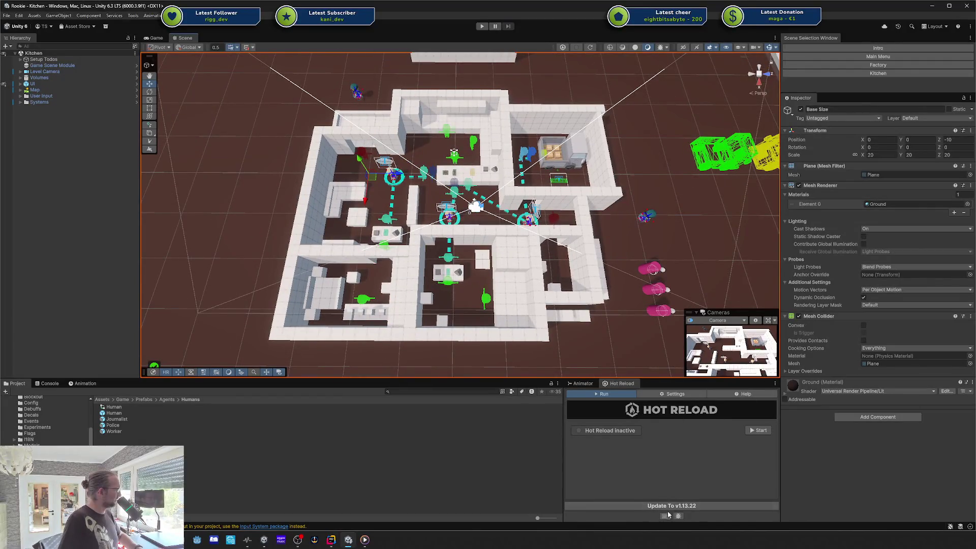
{"action": "key", "text": "shift+space"}
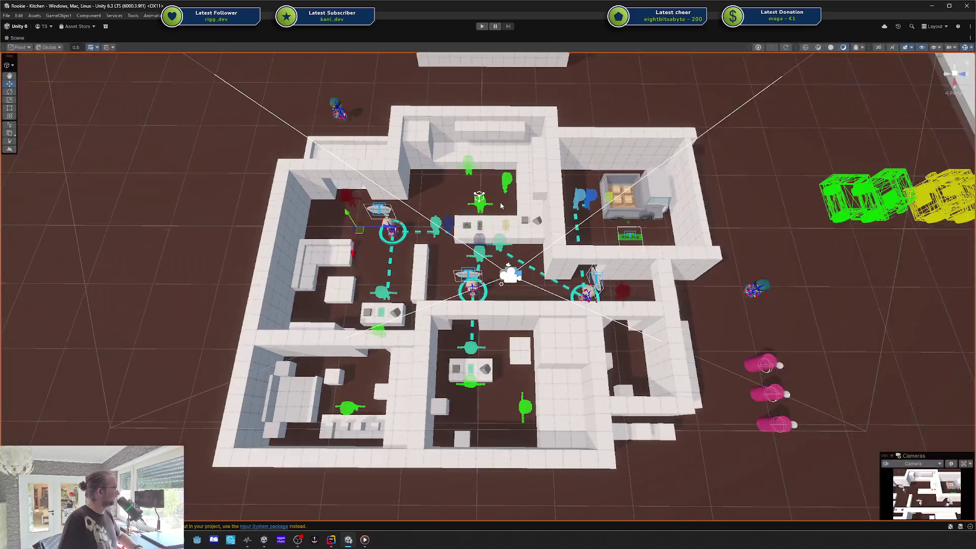
{"action": "mouse_move", "coordinate": [533, 180]}
{"action": "left_mouse_down"}
{"action": "mouse_move", "coordinate": [529, 190]}
{"action": "mouse_move", "coordinate": [596, 179]}
{"action": "mouse_move", "coordinate": [584, 231]}
{"action": "mouse_move", "coordinate": [583, 185]}
{"action": "left_mouse_up"}
{"action": "scroll", "coordinate": [529, 190], "scroll_direction": "up", "scroll_amount": 3}
{"action": "scroll", "coordinate": [530, 189], "scroll_direction": "down", "scroll_amount": 5}
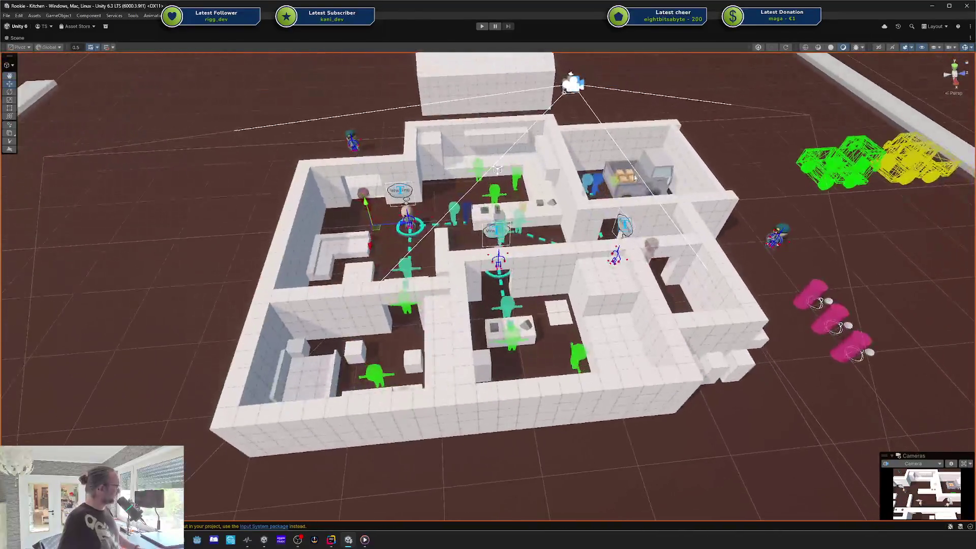
{"action": "scroll", "coordinate": [583, 186], "scroll_direction": "up", "scroll_amount": 3}
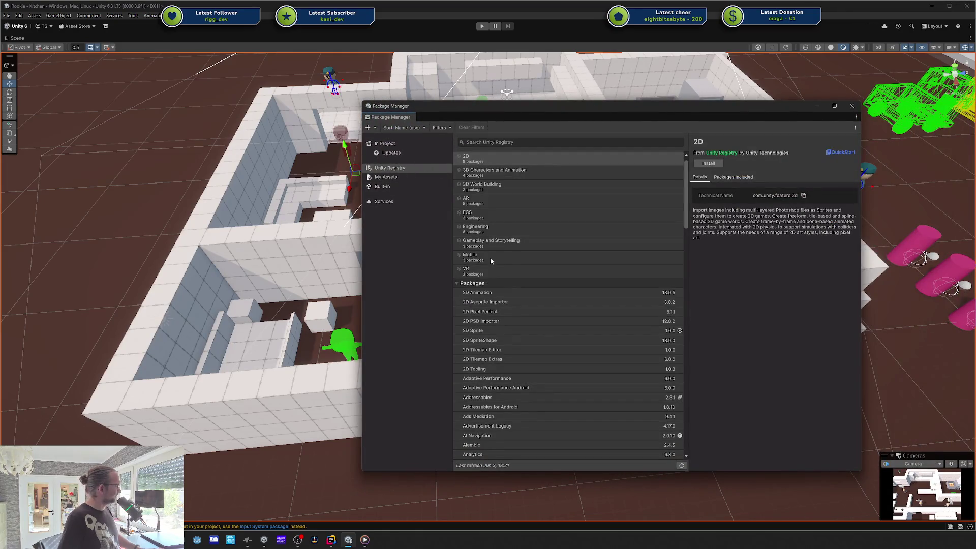
{"action": "scroll", "coordinate": [503, 226], "scroll_direction": "down", "scroll_amount": 10}
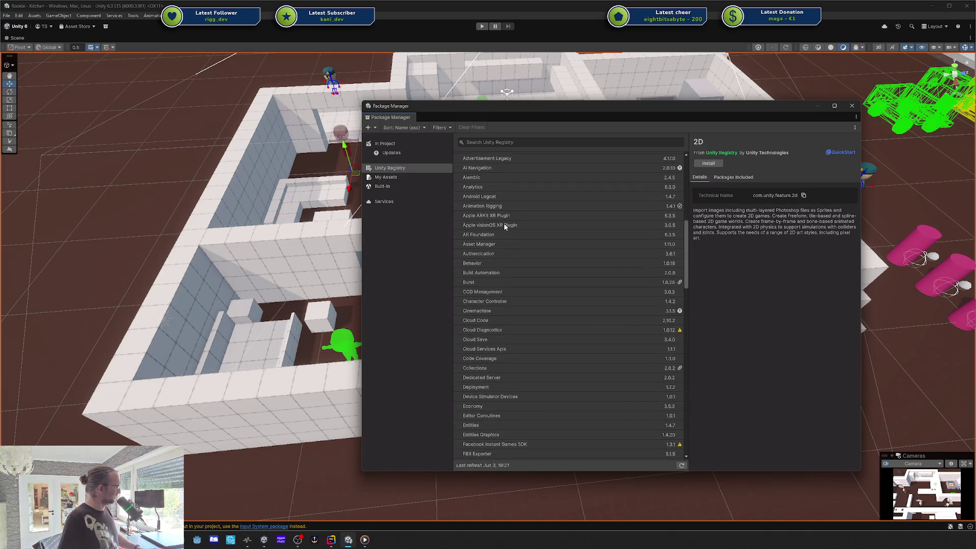
{"action": "scroll", "coordinate": [513, 282], "scroll_direction": "down", "scroll_amount": 15}
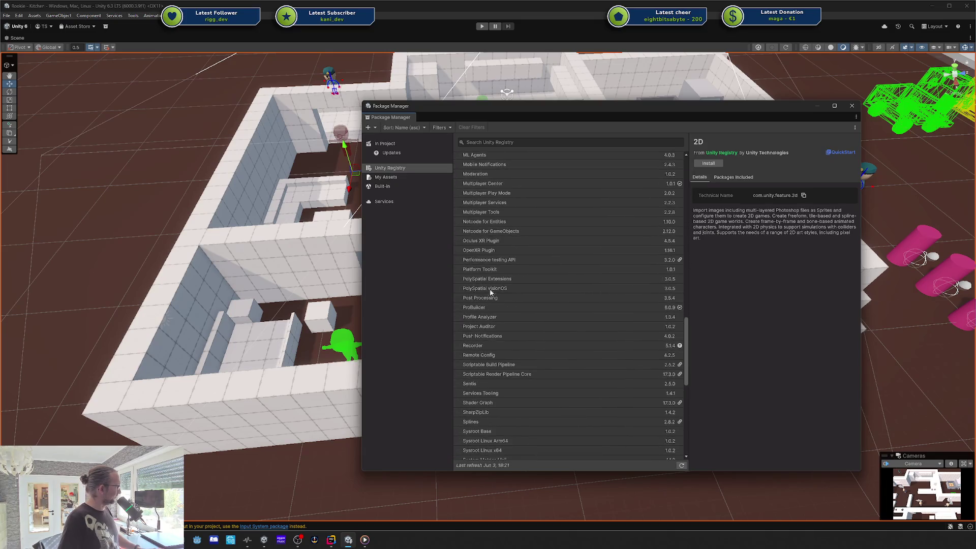
{"action": "left_click", "coordinate": [480, 307]}
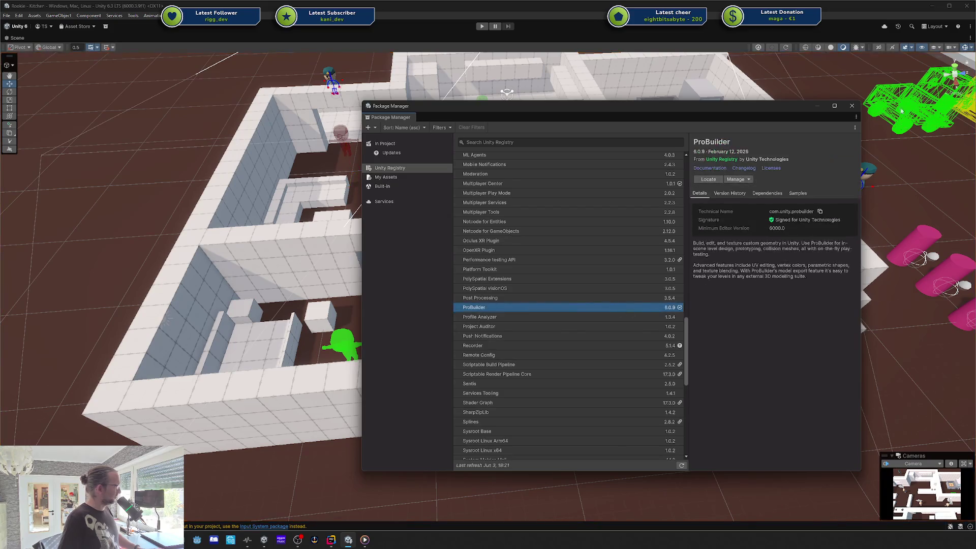
{"action": "left_click", "coordinate": [852, 104]}
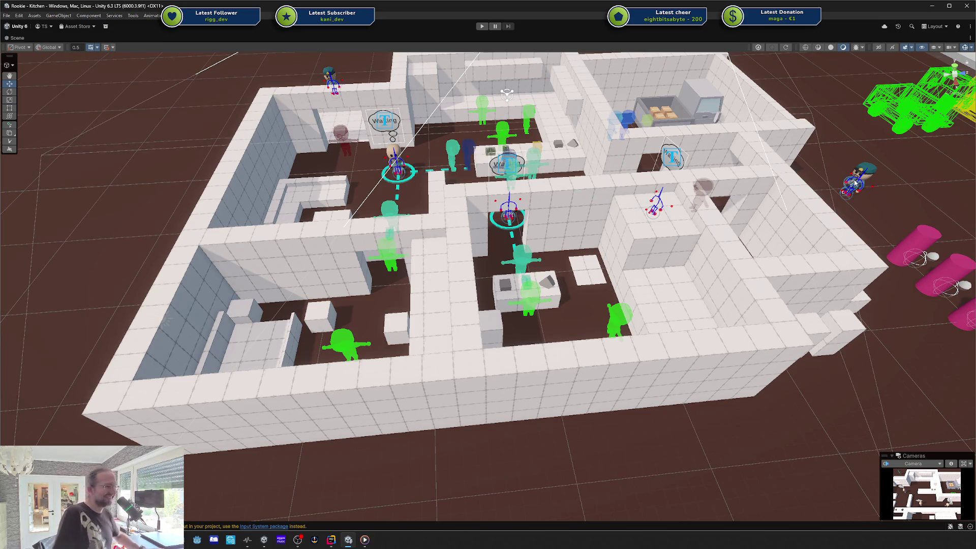
{"action": "scroll", "coordinate": [858, 214], "scroll_direction": "up", "scroll_amount": 3}
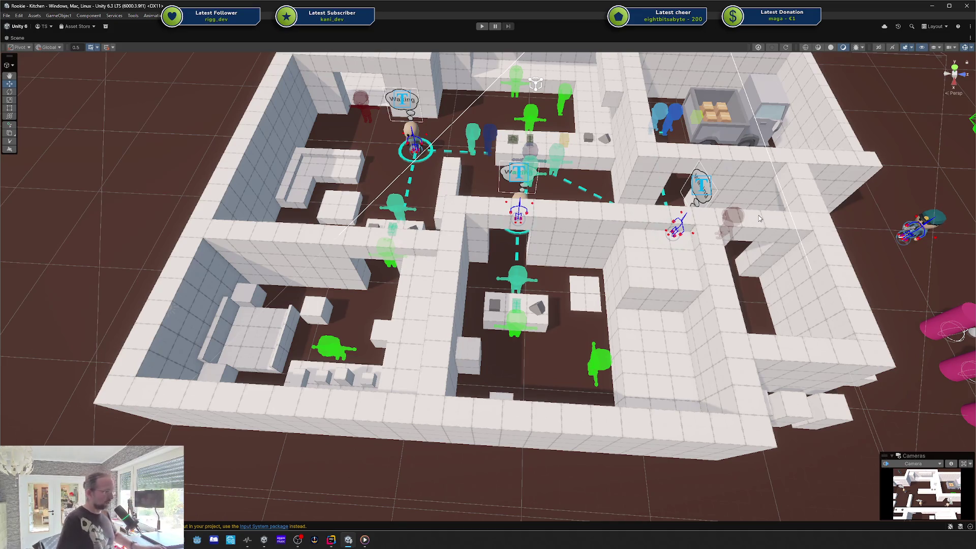
{"action": "mouse_move", "coordinate": [760, 219]}
{"action": "left_mouse_down"}
{"action": "mouse_move", "coordinate": [732, 193]}
{"action": "mouse_move", "coordinate": [637, 277]}
{"action": "mouse_move", "coordinate": [206, 110]}
{"action": "left_mouse_up"}
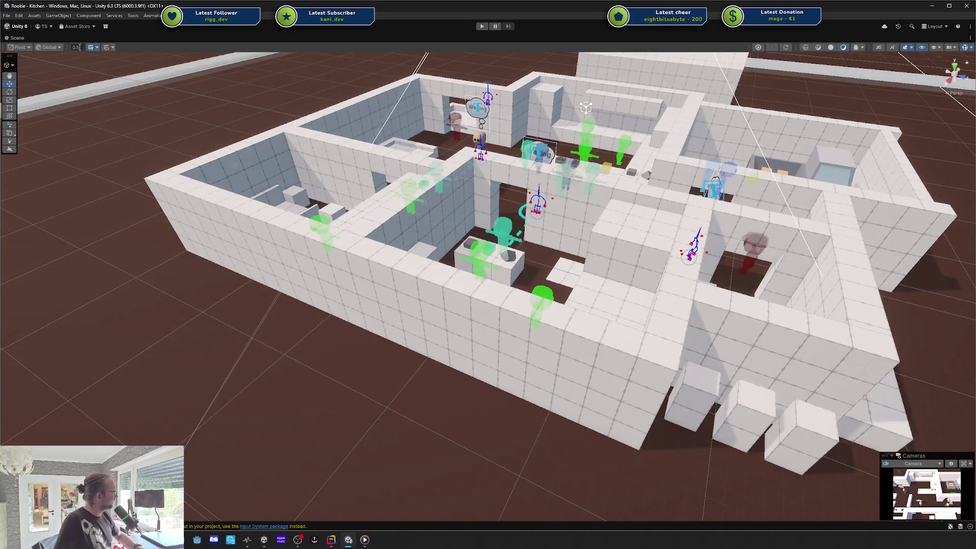
{"action": "left_click", "coordinate": [54, 48]}
{"action": "left_click", "coordinate": [395, 155]}
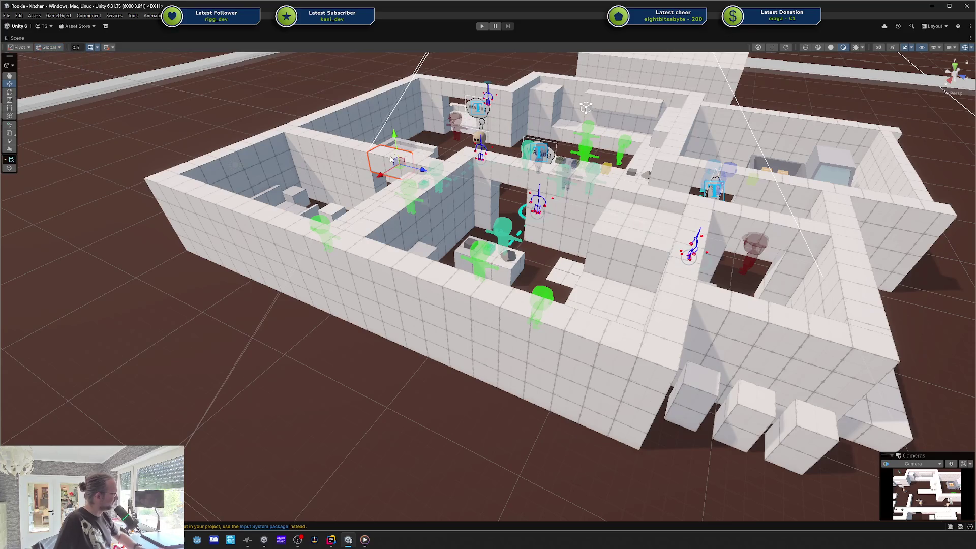
{"action": "left_click", "coordinate": [339, 250]}
{"action": "key", "text": "f"}
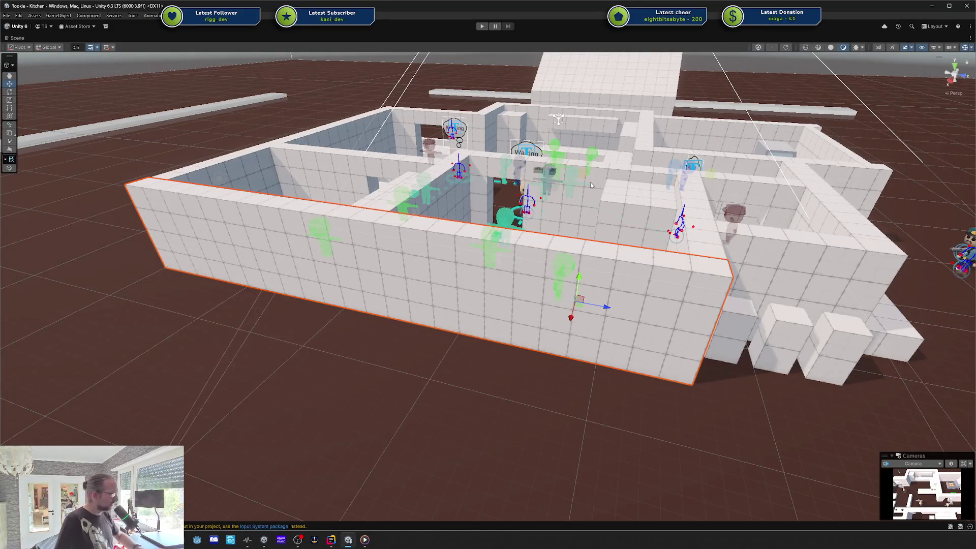
{"action": "scroll", "coordinate": [601, 195], "scroll_direction": "down", "scroll_amount": 3}
{"action": "left_click", "coordinate": [584, 237]}
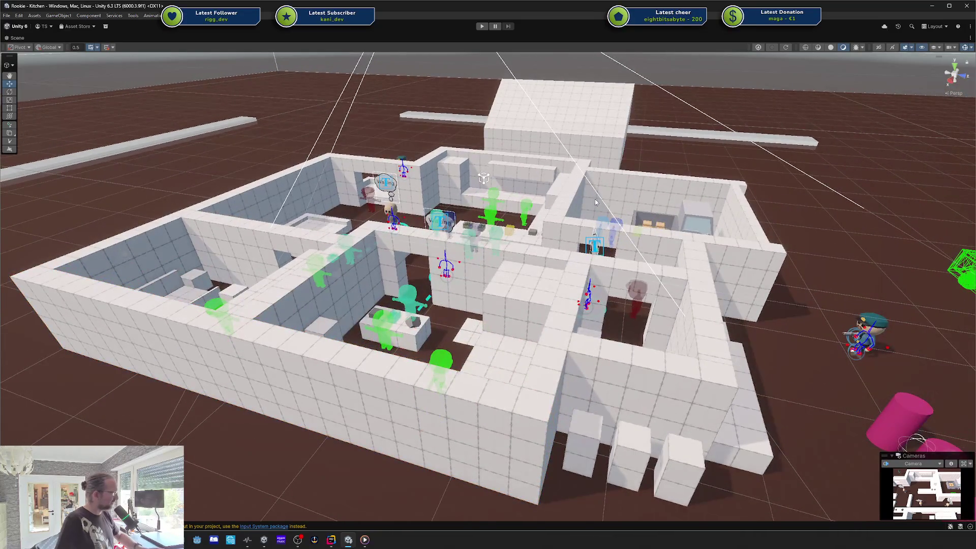
{"action": "left_click", "coordinate": [661, 189]}
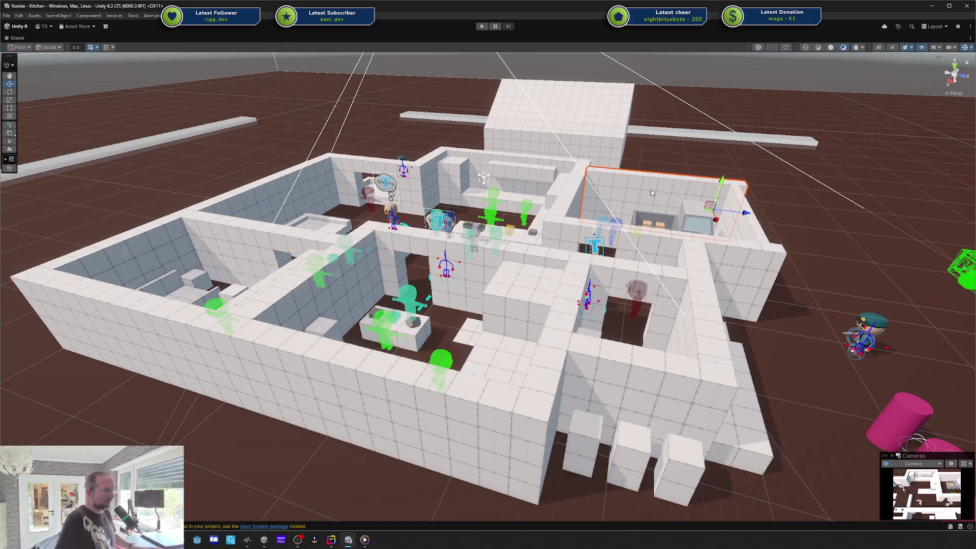
{"action": "mouse_move", "coordinate": [651, 192]}
{"action": "left_mouse_down"}
{"action": "mouse_move", "coordinate": [600, 216]}
{"action": "mouse_move", "coordinate": [250, 214]}
{"action": "mouse_move", "coordinate": [331, 214]}
{"action": "left_mouse_up"}
{"action": "left_click", "coordinate": [397, 199]}
- Draw a ProBuilder box on the ground beside the kitchen and stretch it into a long wall
{"action": "left_click", "coordinate": [326, 155]}
{"action": "left_click", "coordinate": [9, 133]}
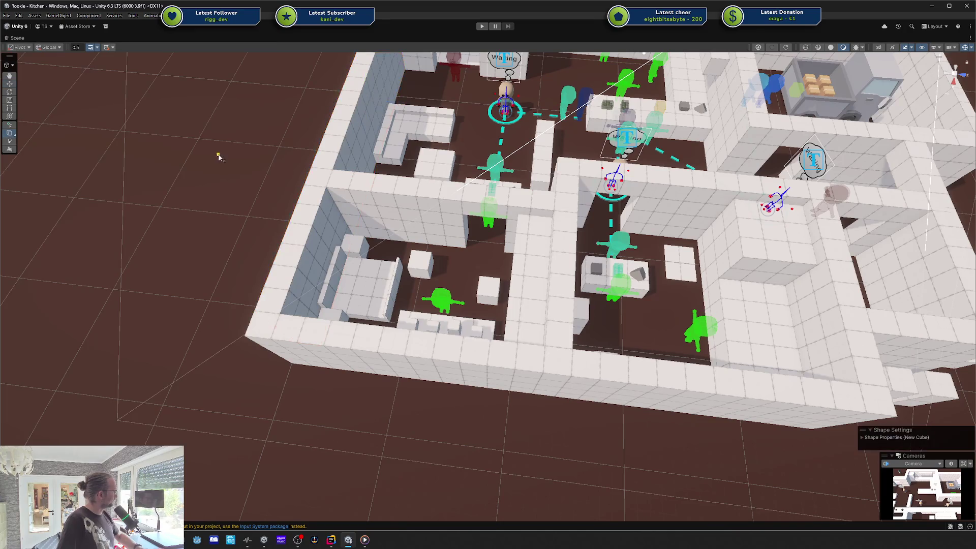
{"action": "left_click_drag", "start_coordinate": [218, 154], "coordinate": [375, 187]}
{"action": "mouse_move", "coordinate": [34, 133]}
{"action": "left_mouse_down"}
{"action": "mouse_move", "coordinate": [418, 160]}
{"action": "mouse_move", "coordinate": [514, 185]}
{"action": "mouse_move", "coordinate": [426, 193]}
{"action": "mouse_move", "coordinate": [468, 226]}
{"action": "mouse_move", "coordinate": [450, 218]}
{"action": "left_mouse_up"}
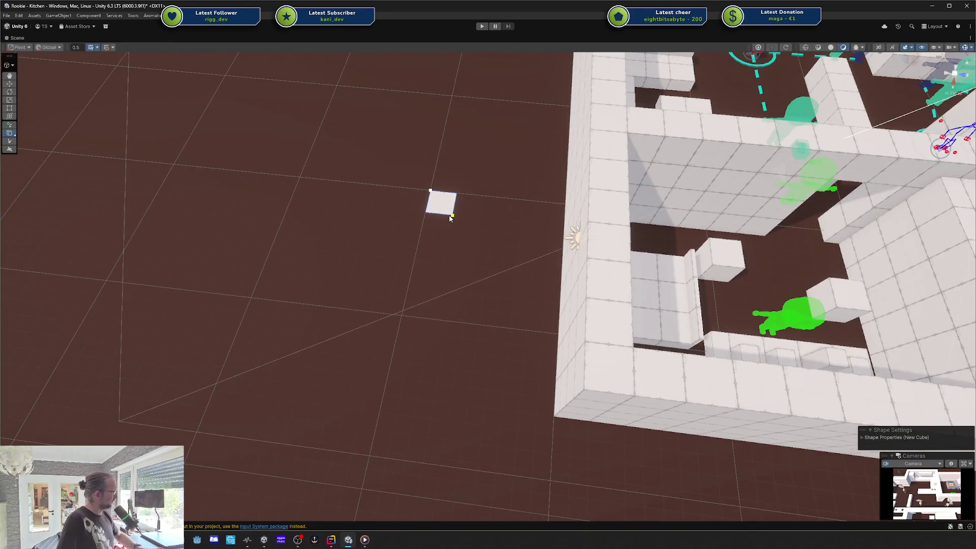
{"action": "left_click", "coordinate": [433, 180]}
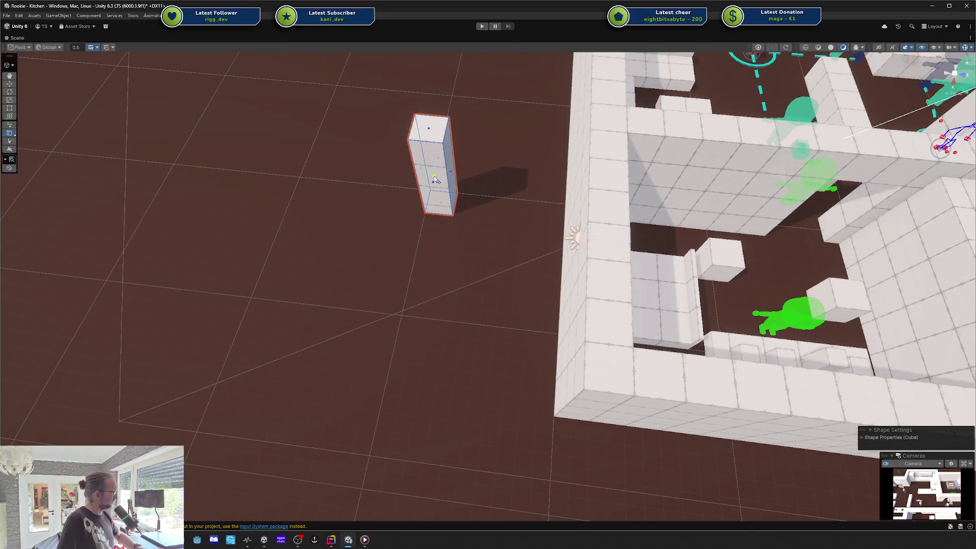
{"action": "mouse_move", "coordinate": [433, 183]}
{"action": "left_mouse_down"}
{"action": "mouse_move", "coordinate": [422, 229]}
{"action": "mouse_move", "coordinate": [432, 195]}
{"action": "left_mouse_up"}
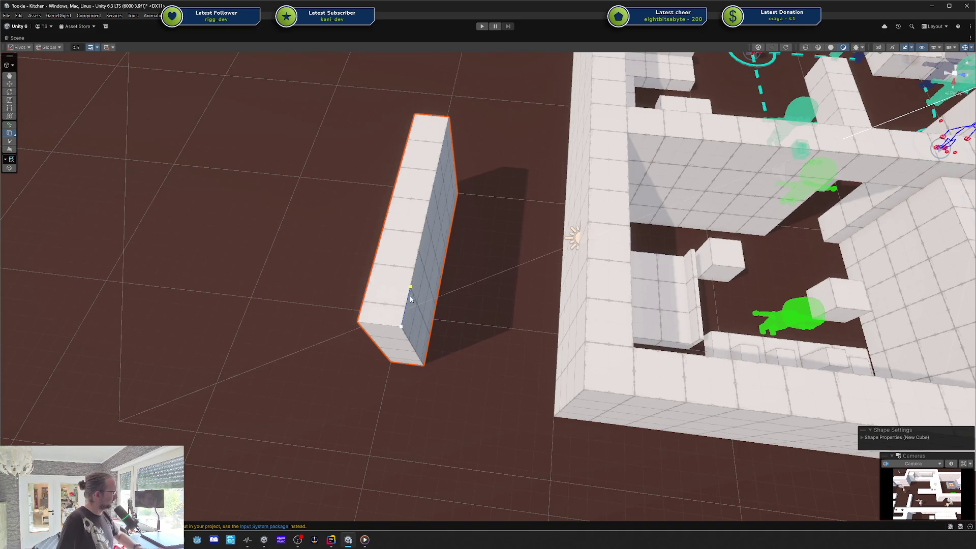
{"action": "key", "text": "w"}
{"action": "mouse_move", "coordinate": [464, 283]}
{"action": "left_mouse_down"}
{"action": "mouse_move", "coordinate": [584, 261]}
{"action": "mouse_move", "coordinate": [382, 276]}
{"action": "left_mouse_up"}
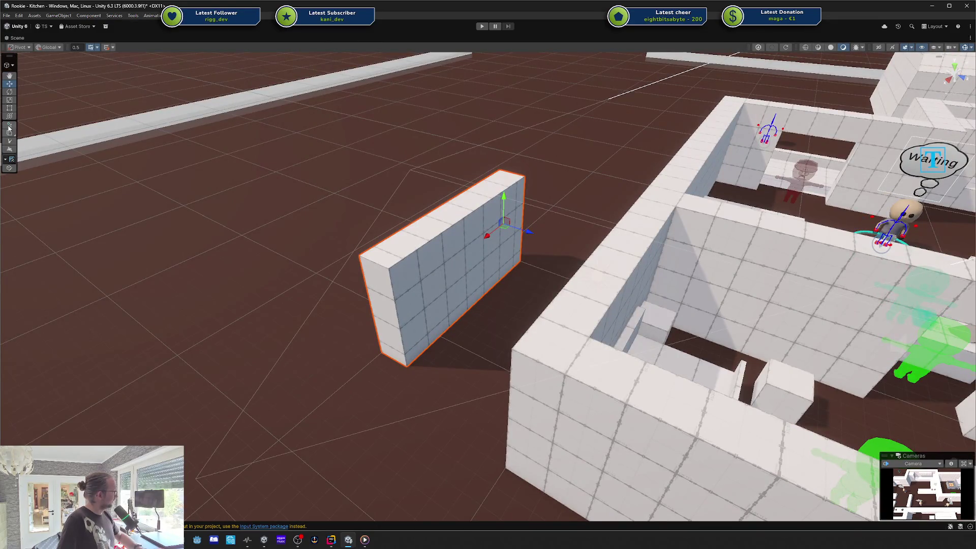
- Draw a second block against the wall's end and widen it to the kitchen's outer wall
{"action": "left_click", "coordinate": [9, 133]}
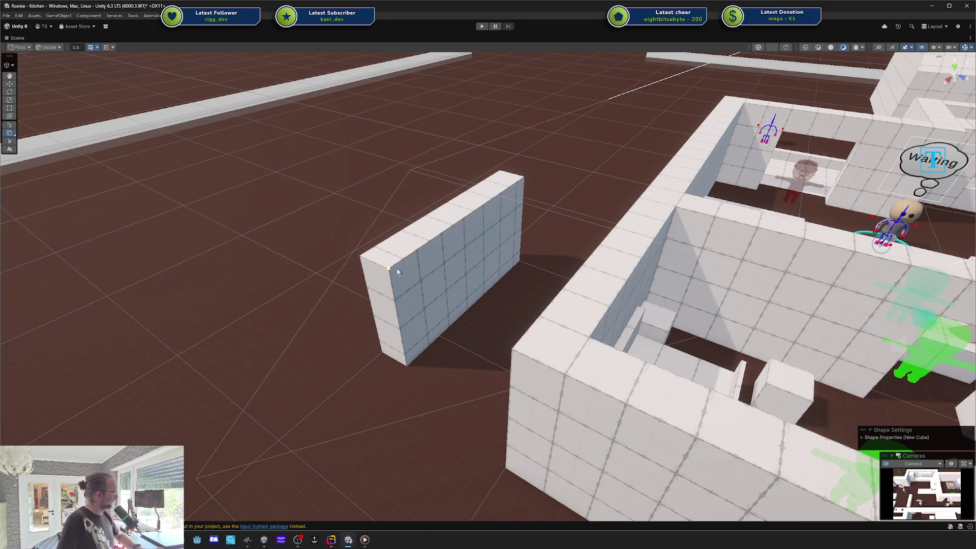
{"action": "key", "text": "w"}
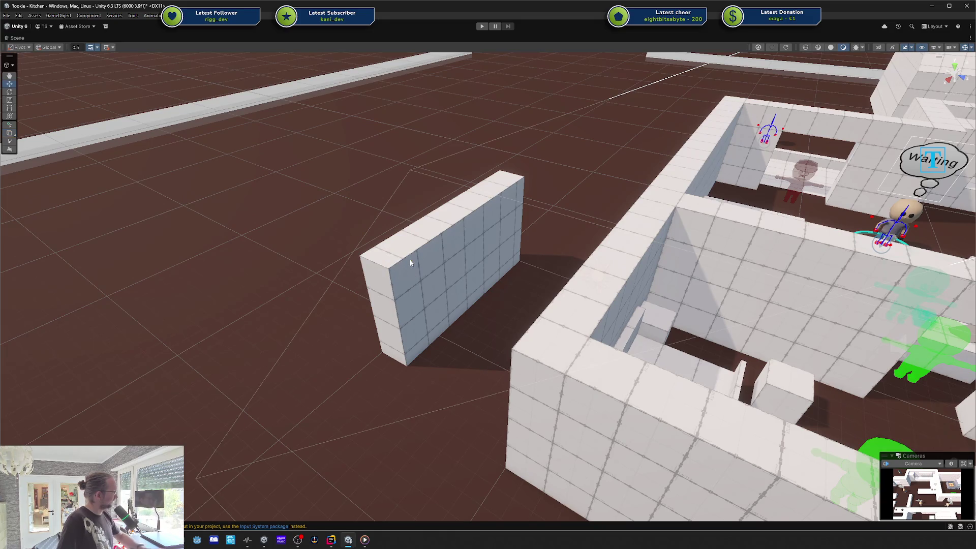
{"action": "left_click", "coordinate": [9, 132]}
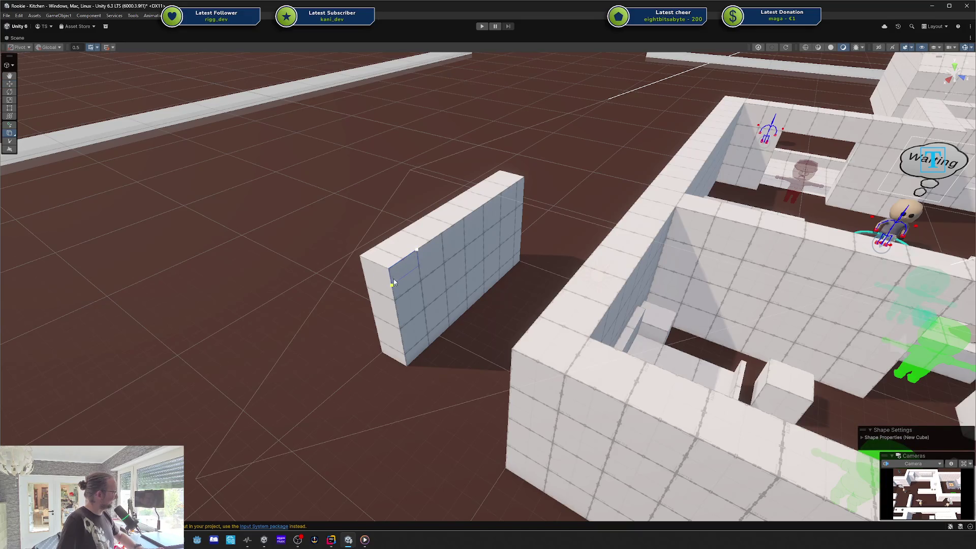
{"action": "mouse_move", "coordinate": [395, 300]}
{"action": "left_mouse_down"}
{"action": "mouse_move", "coordinate": [426, 303]}
{"action": "mouse_move", "coordinate": [421, 393]}
{"action": "left_mouse_up"}
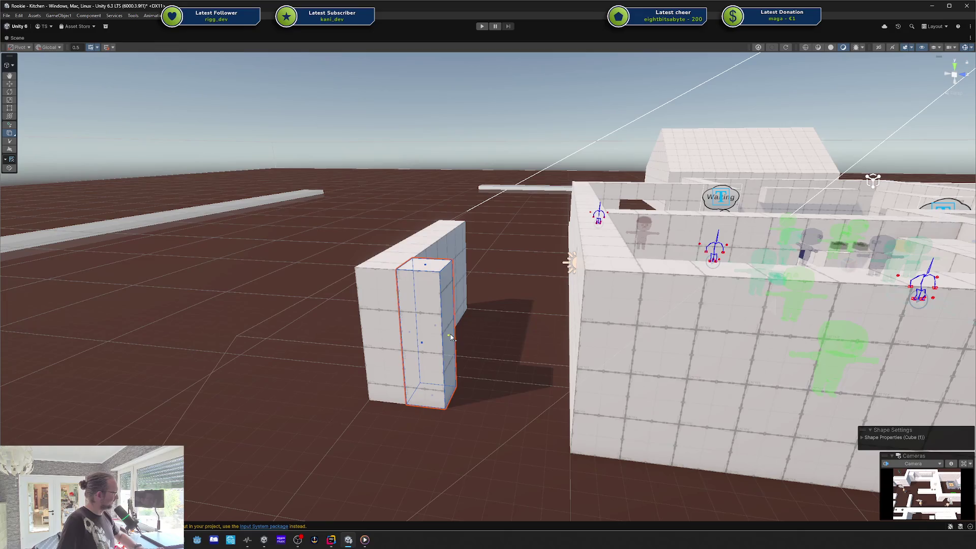
{"action": "left_click_drag", "start_coordinate": [451, 333], "coordinate": [569, 344]}
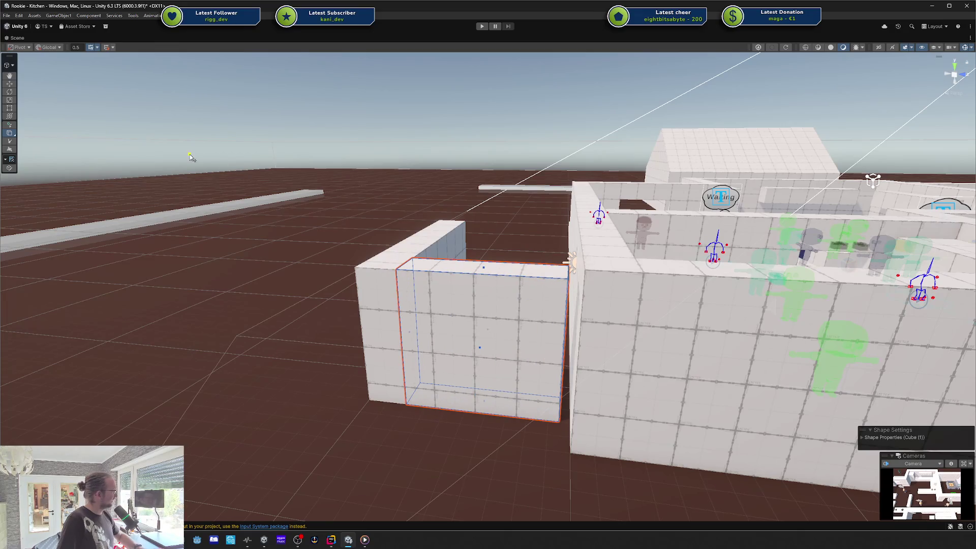
- Select the leftover box and L-shaped wall, delete them, and orbit toward the kitchen building
{"action": "key", "text": "w"}
{"action": "left_click", "coordinate": [384, 276], "text": "shift"}
{"action": "key", "text": "Delete"}
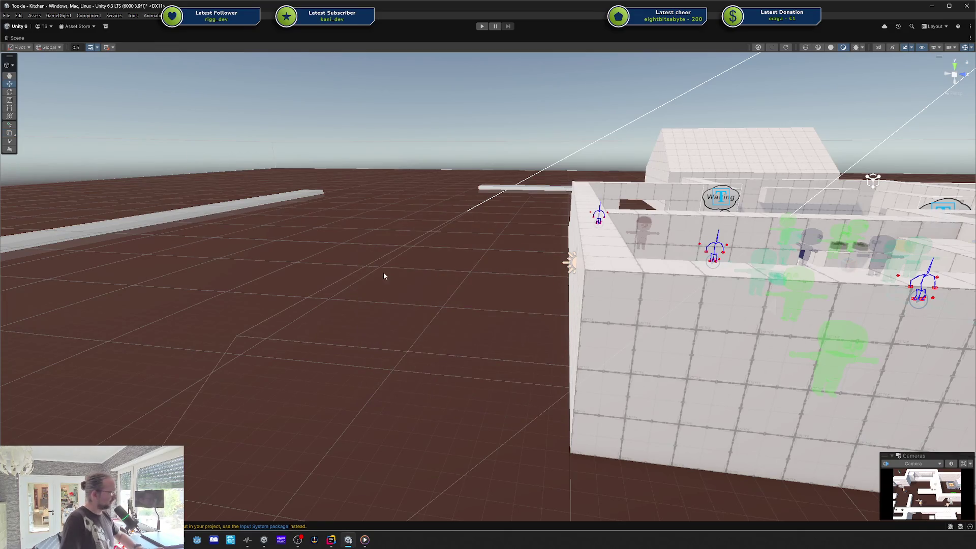
{"action": "mouse_move", "coordinate": [421, 280]}
{"action": "left_mouse_down"}
{"action": "mouse_move", "coordinate": [633, 280]}
{"action": "mouse_move", "coordinate": [779, 239]}
{"action": "mouse_move", "coordinate": [559, 320]}
{"action": "left_mouse_up"}
{"action": "scroll", "coordinate": [621, 291], "scroll_direction": "up", "scroll_amount": 5}
{"action": "scroll", "coordinate": [621, 292], "scroll_direction": "down", "scroll_amount": 5}
{"action": "scroll", "coordinate": [537, 331], "scroll_direction": "up", "scroll_amount": 5}
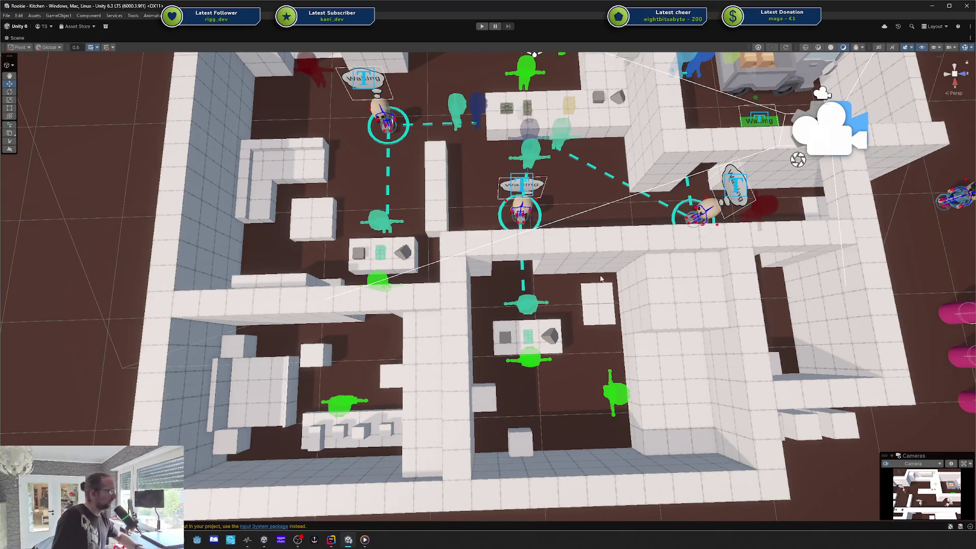
{"action": "scroll", "coordinate": [601, 279], "scroll_direction": "down", "scroll_amount": 5}
{"action": "left_click_drag", "start_coordinate": [601, 280], "coordinate": [721, 246]}
{"action": "scroll", "coordinate": [657, 272], "scroll_direction": "down", "scroll_amount": 3}
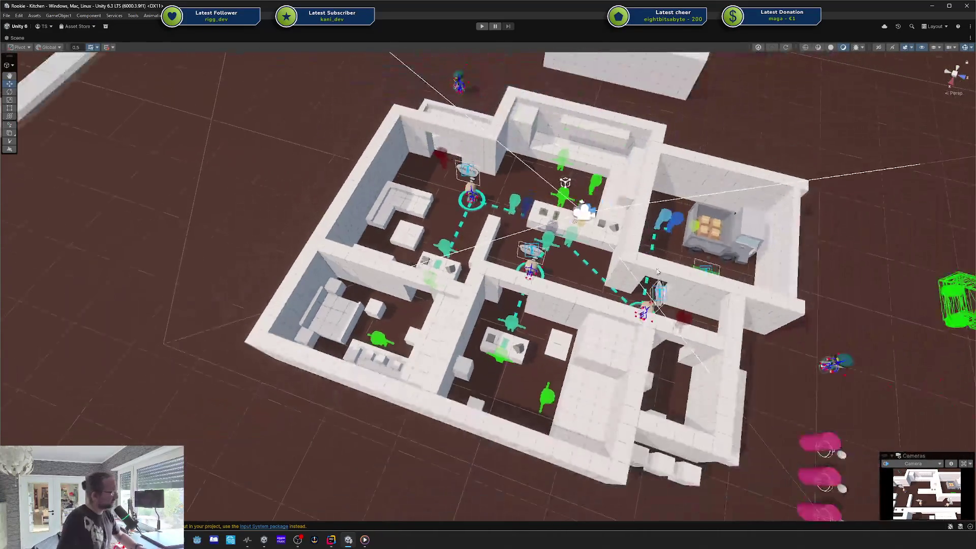
{"action": "left_click_drag", "start_coordinate": [657, 272], "coordinate": [608, 249]}
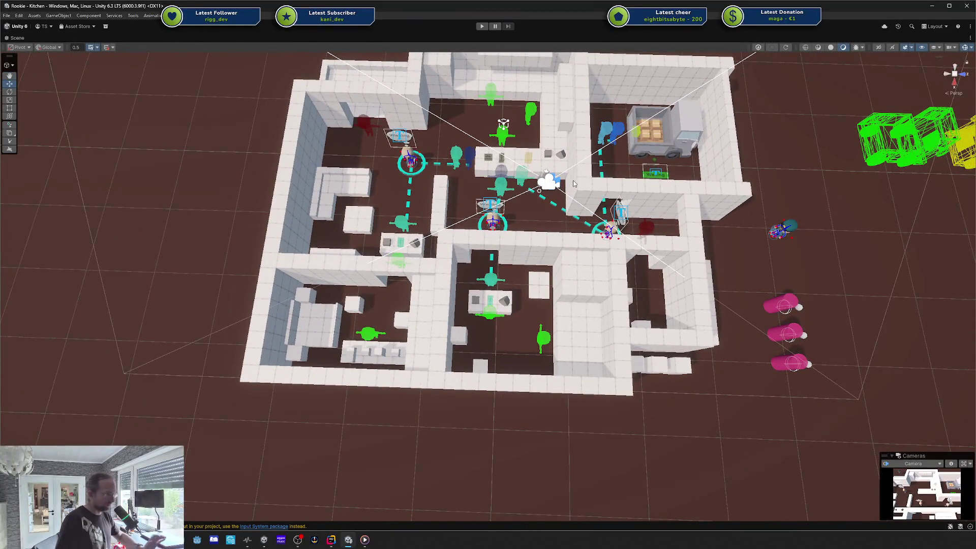
{"action": "left_click_drag", "start_coordinate": [572, 191], "coordinate": [724, 191]}
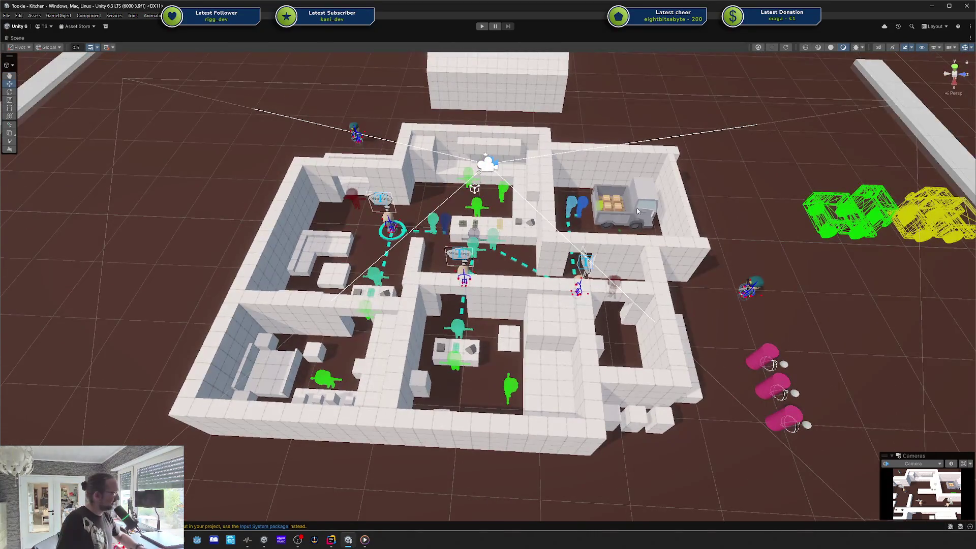
{"action": "mouse_move", "coordinate": [569, 234]}
{"action": "left_mouse_down"}
{"action": "mouse_move", "coordinate": [642, 224]}
{"action": "mouse_move", "coordinate": [464, 240]}
{"action": "mouse_move", "coordinate": [791, 164]}
{"action": "left_mouse_up"}
{"action": "left_click_drag", "start_coordinate": [698, 212], "coordinate": [518, 145]}
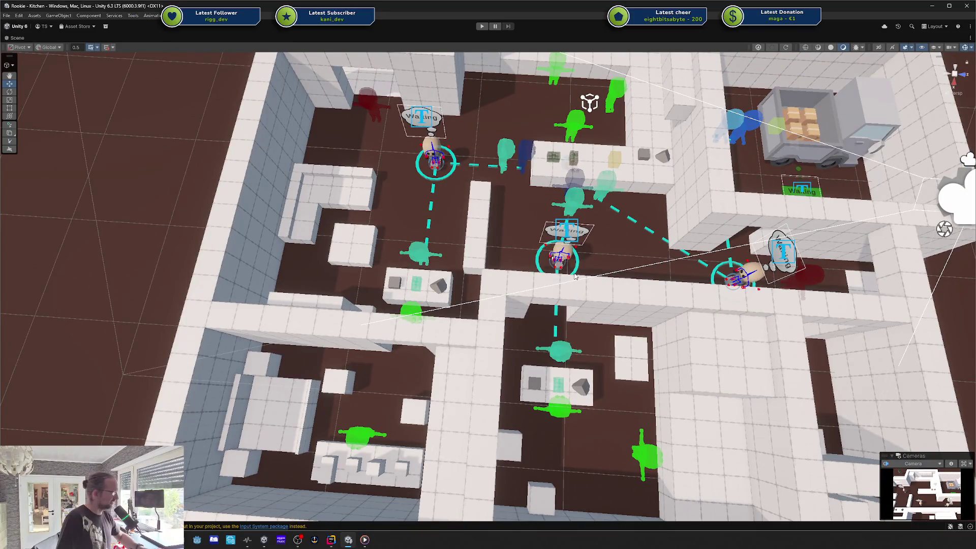
{"action": "left_click_drag", "start_coordinate": [575, 276], "coordinate": [565, 243]}
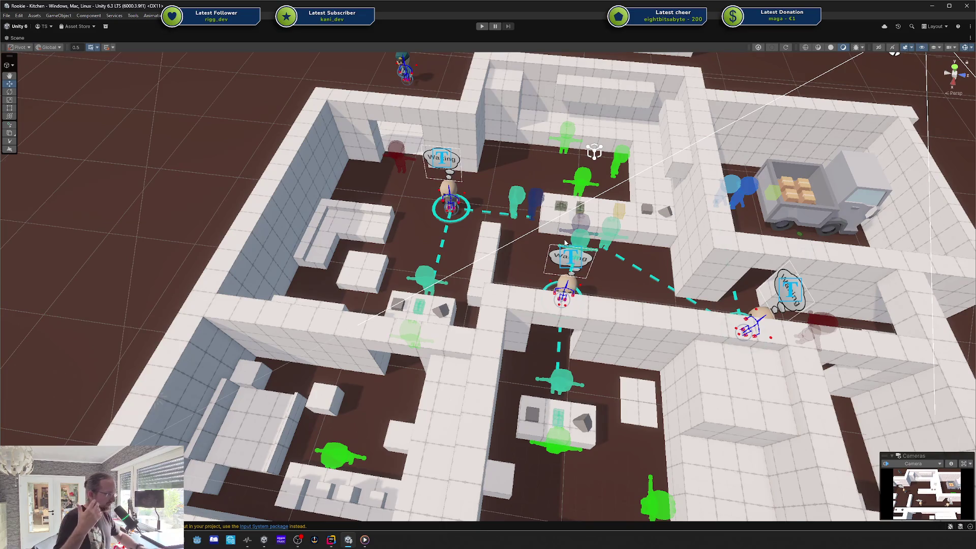
{"action": "mouse_move", "coordinate": [568, 243]}
{"action": "left_mouse_down"}
{"action": "mouse_move", "coordinate": [659, 254]}
{"action": "mouse_move", "coordinate": [688, 273]}
{"action": "mouse_move", "coordinate": [714, 251]}
{"action": "mouse_move", "coordinate": [377, 275]}
{"action": "mouse_move", "coordinate": [552, 241]}
{"action": "mouse_move", "coordinate": [583, 210]}
{"action": "left_mouse_up"}
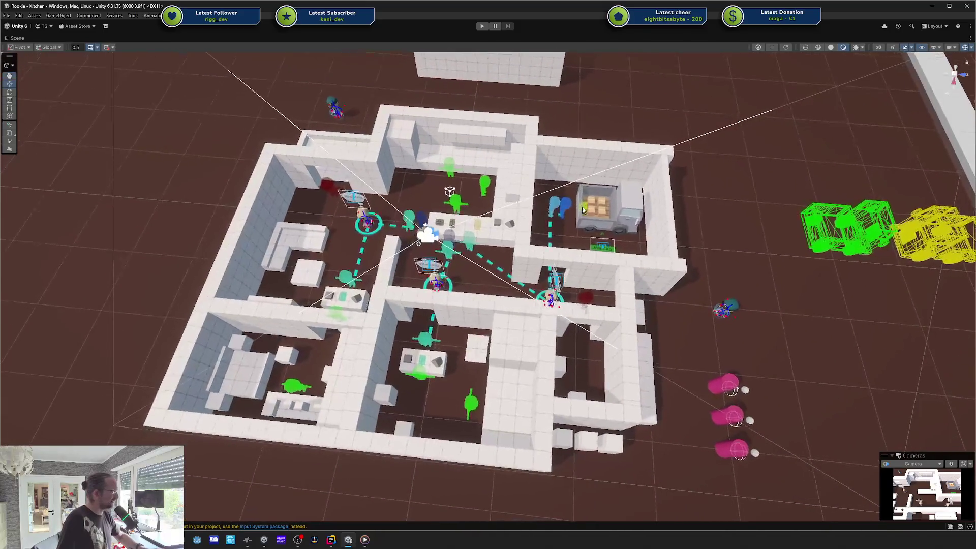
{"action": "mouse_move", "coordinate": [619, 321]}
{"action": "left_mouse_down"}
{"action": "mouse_move", "coordinate": [565, 332]}
{"action": "mouse_move", "coordinate": [636, 162]}
{"action": "left_mouse_up"}
{"action": "left_click_drag", "start_coordinate": [661, 273], "coordinate": [649, 292]}
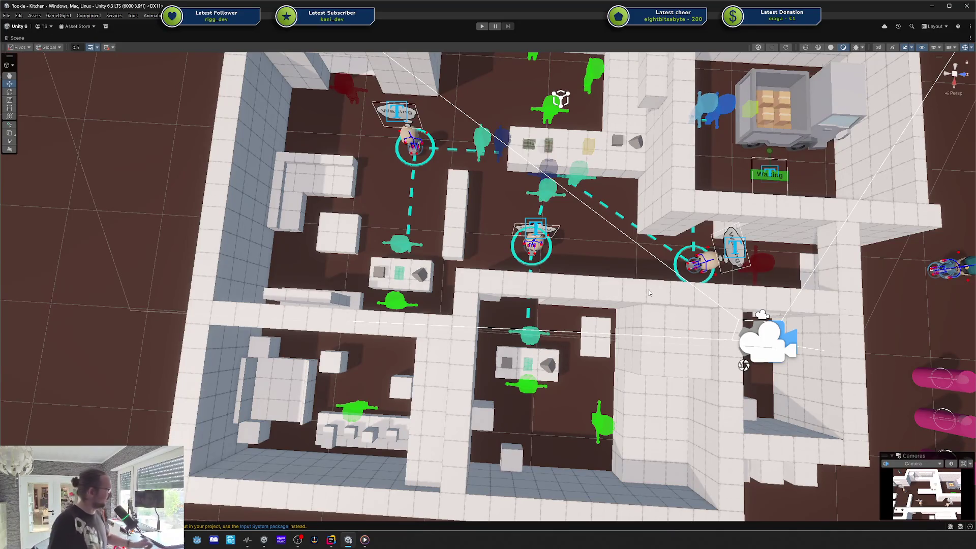
{"action": "mouse_move", "coordinate": [754, 356]}
{"action": "left_mouse_down"}
{"action": "mouse_move", "coordinate": [712, 338]}
{"action": "mouse_move", "coordinate": [769, 222]}
{"action": "left_mouse_up"}
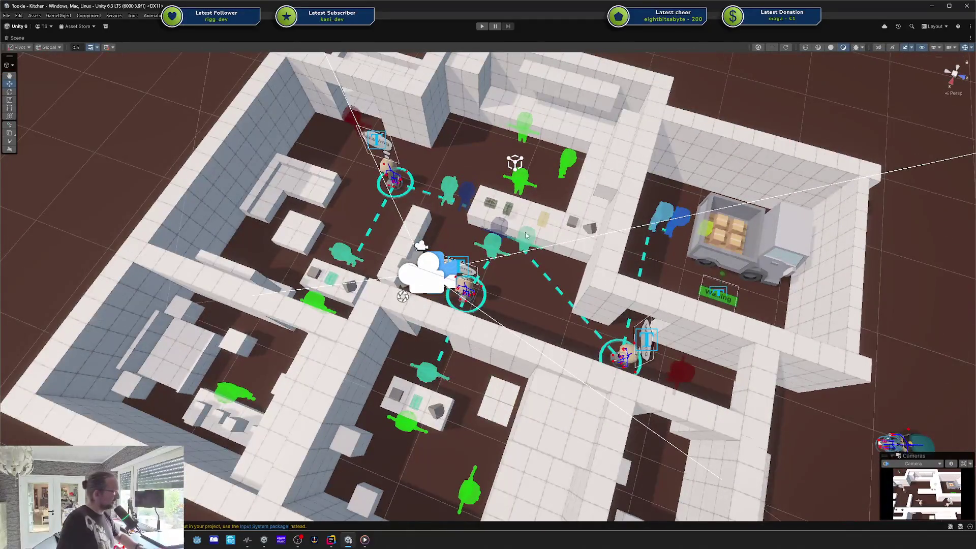
{"action": "left_click_drag", "start_coordinate": [525, 235], "coordinate": [570, 155]}
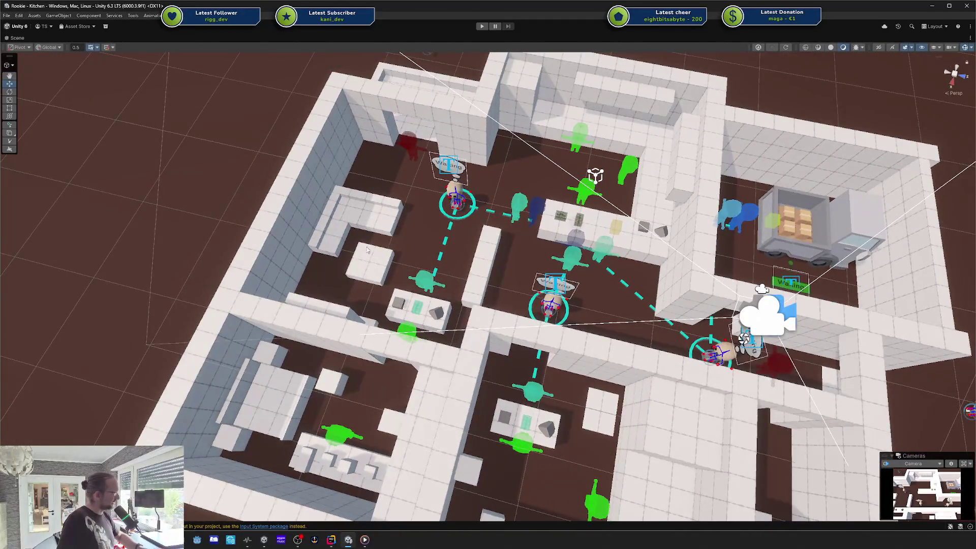
{"action": "key", "text": "Down"}
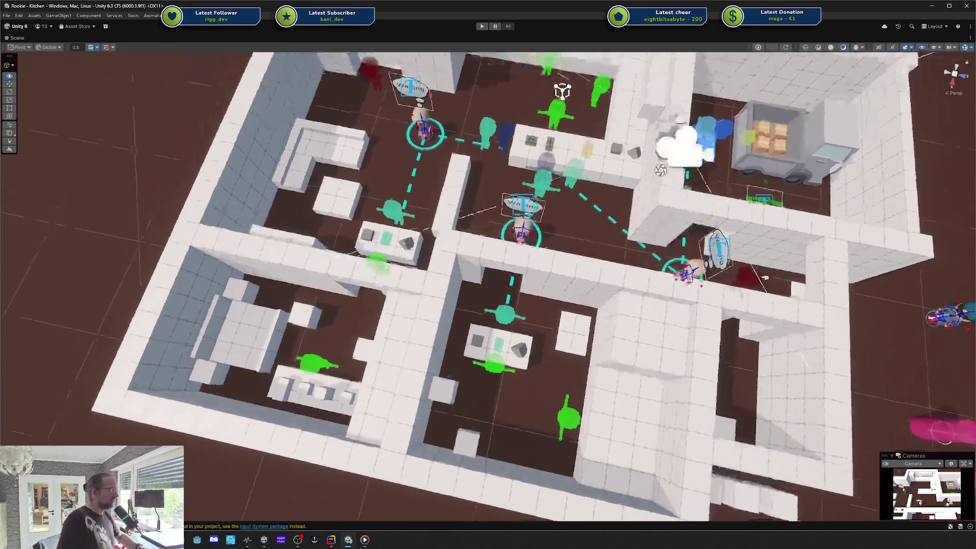
{"action": "key", "text": "Up"}
{"action": "key", "text": "Up"}
{"action": "key", "text": "Up"}
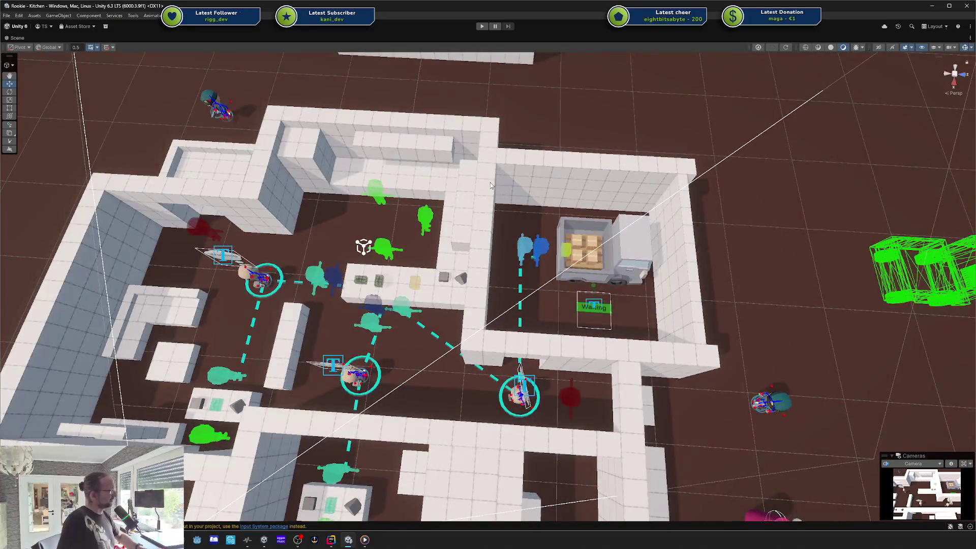
{"action": "left_click_drag", "start_coordinate": [596, 274], "coordinate": [583, 277]}
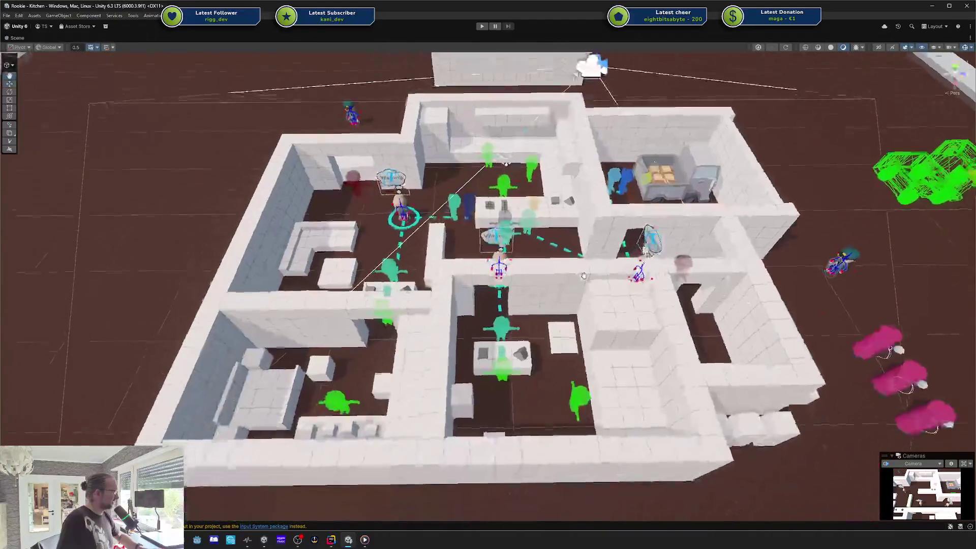
{"action": "key", "text": "Up"}
{"action": "key", "text": "Up"}
{"action": "key", "text": "Up"}
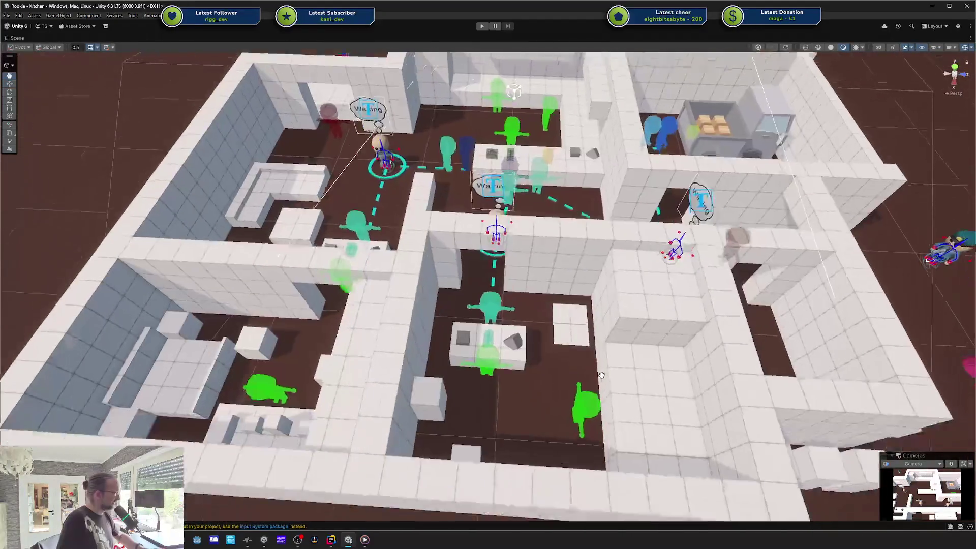
{"action": "left_click_drag", "start_coordinate": [602, 375], "coordinate": [514, 370]}
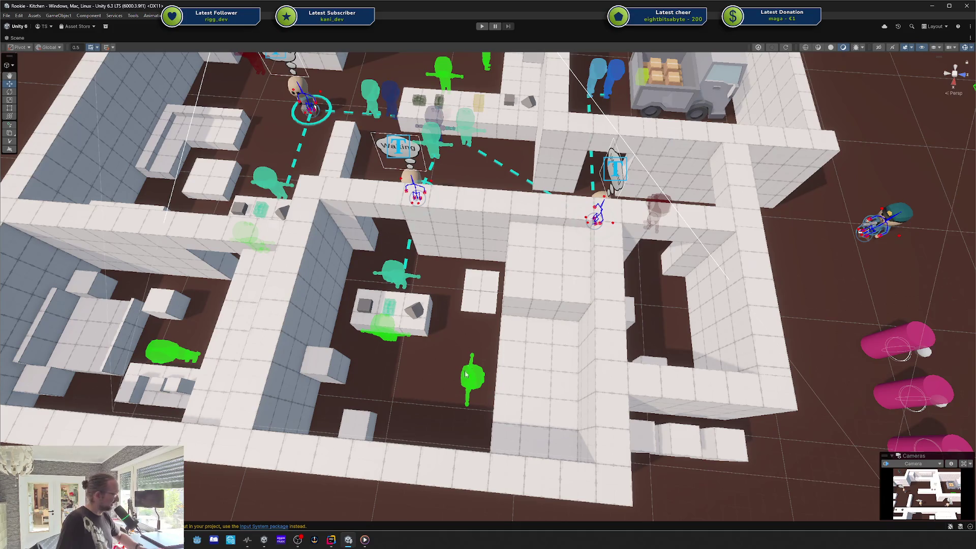
{"action": "key", "text": "Left"}
{"action": "key", "text": "Left"}
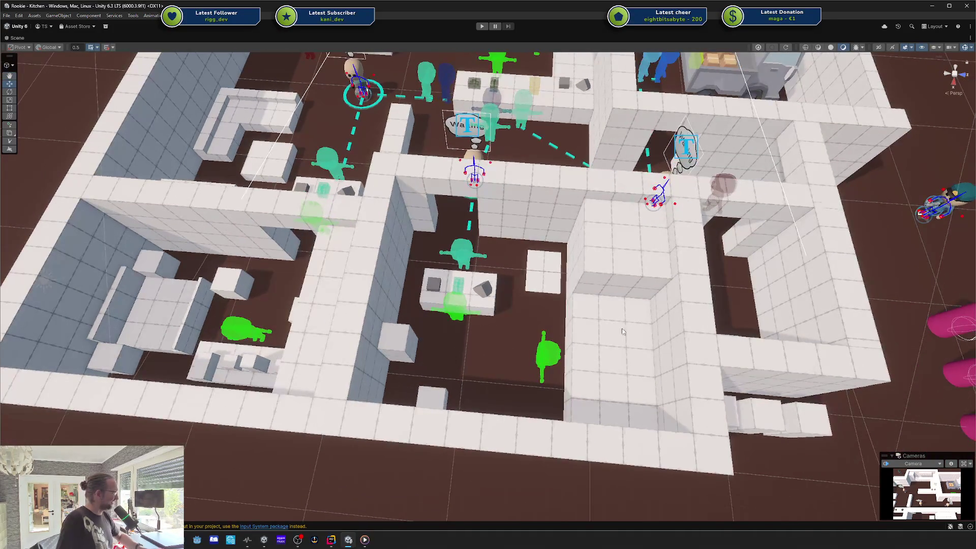
{"action": "mouse_move", "coordinate": [742, 283]}
{"action": "left_mouse_down"}
{"action": "mouse_move", "coordinate": [661, 356]}
{"action": "mouse_move", "coordinate": [542, 337]}
{"action": "mouse_move", "coordinate": [661, 316]}
{"action": "mouse_move", "coordinate": [518, 295]}
{"action": "left_mouse_up"}
{"action": "scroll", "coordinate": [684, 312], "scroll_direction": "up", "scroll_amount": 2}
{"action": "left_click_drag", "start_coordinate": [495, 359], "coordinate": [502, 403]}
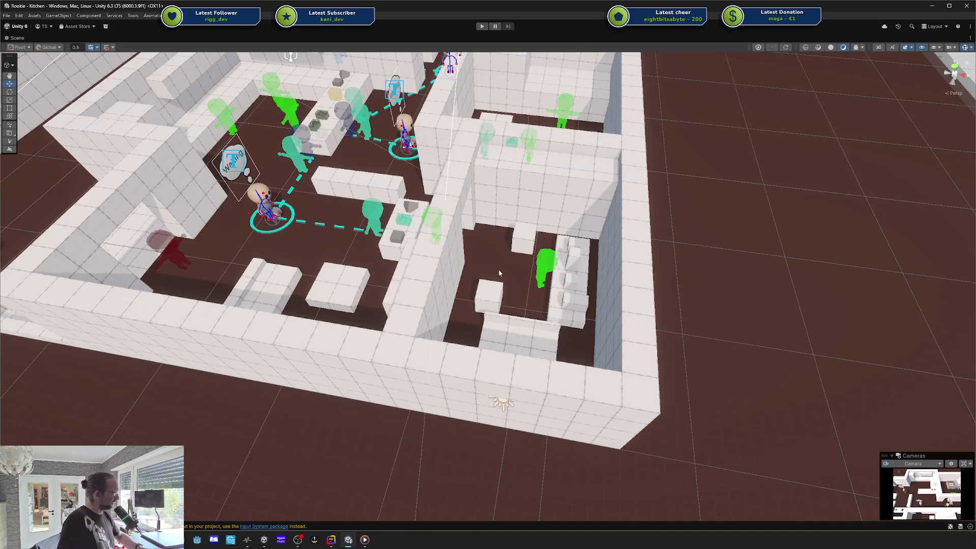
{"action": "left_click_drag", "start_coordinate": [502, 278], "coordinate": [513, 300]}
{"action": "scroll", "coordinate": [513, 300], "scroll_direction": "up", "scroll_amount": 2}
{"action": "scroll", "coordinate": [570, 274], "scroll_direction": "up", "scroll_amount": 3}
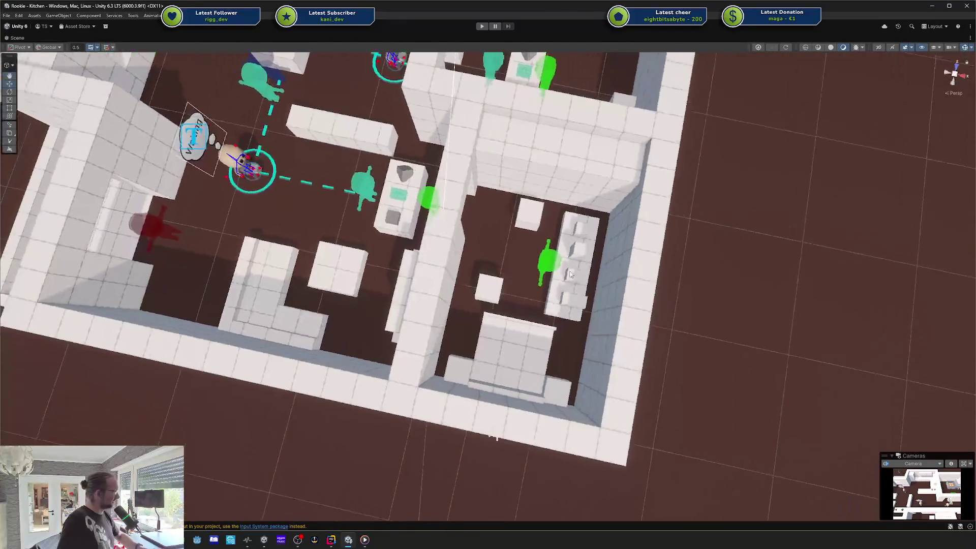
{"action": "scroll", "coordinate": [506, 264], "scroll_direction": "down", "scroll_amount": 3}
{"action": "scroll", "coordinate": [704, 328], "scroll_direction": "up", "scroll_amount": 4}
{"action": "scroll", "coordinate": [589, 267], "scroll_direction": "down", "scroll_amount": 3}
{"action": "scroll", "coordinate": [545, 244], "scroll_direction": "up", "scroll_amount": 2}
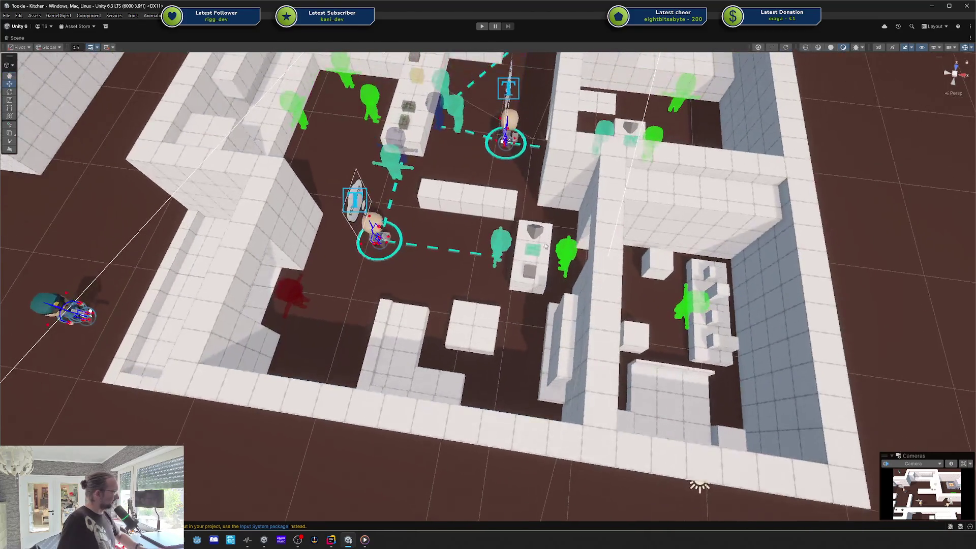
{"action": "scroll", "coordinate": [492, 263], "scroll_direction": "down", "scroll_amount": 2}
{"action": "left_click_drag", "start_coordinate": [491, 263], "coordinate": [606, 259]}
{"action": "scroll", "coordinate": [606, 260], "scroll_direction": "up", "scroll_amount": 3}
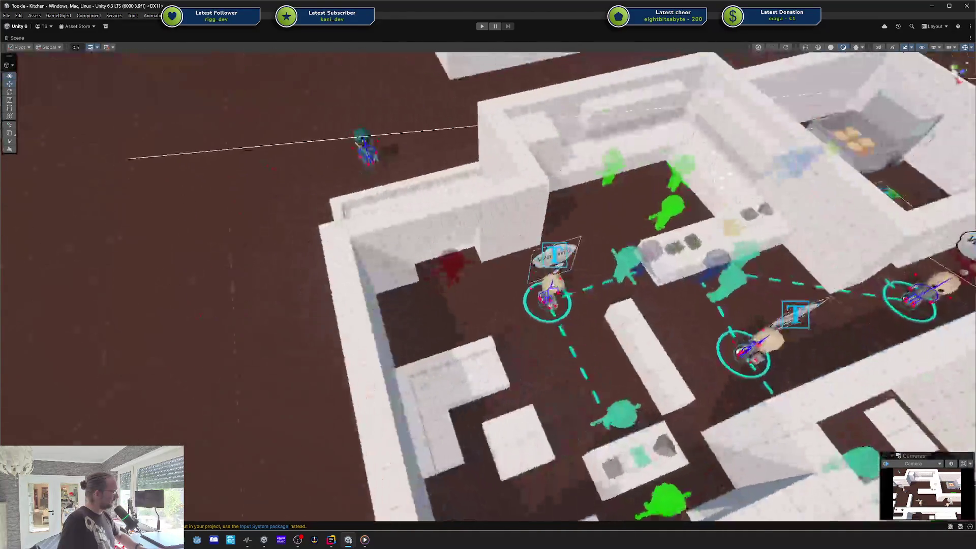
{"action": "left_click_drag", "start_coordinate": [689, 272], "coordinate": [569, 208]}
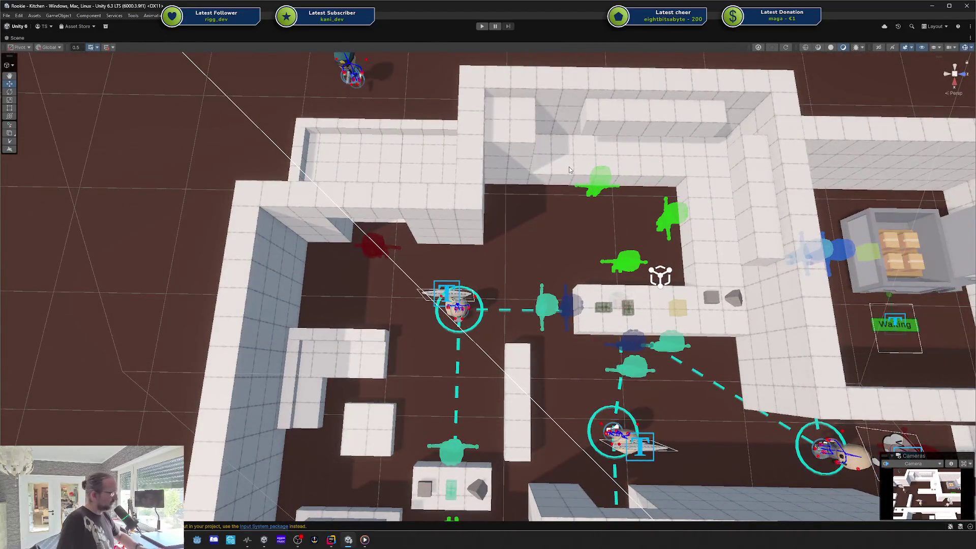
{"action": "mouse_move", "coordinate": [724, 315]}
{"action": "left_mouse_down"}
{"action": "mouse_move", "coordinate": [778, 202]}
{"action": "mouse_move", "coordinate": [712, 229]}
{"action": "mouse_move", "coordinate": [508, 242]}
{"action": "mouse_move", "coordinate": [470, 301]}
{"action": "left_mouse_up"}
{"action": "scroll", "coordinate": [810, 224], "scroll_direction": "down", "scroll_amount": 3}
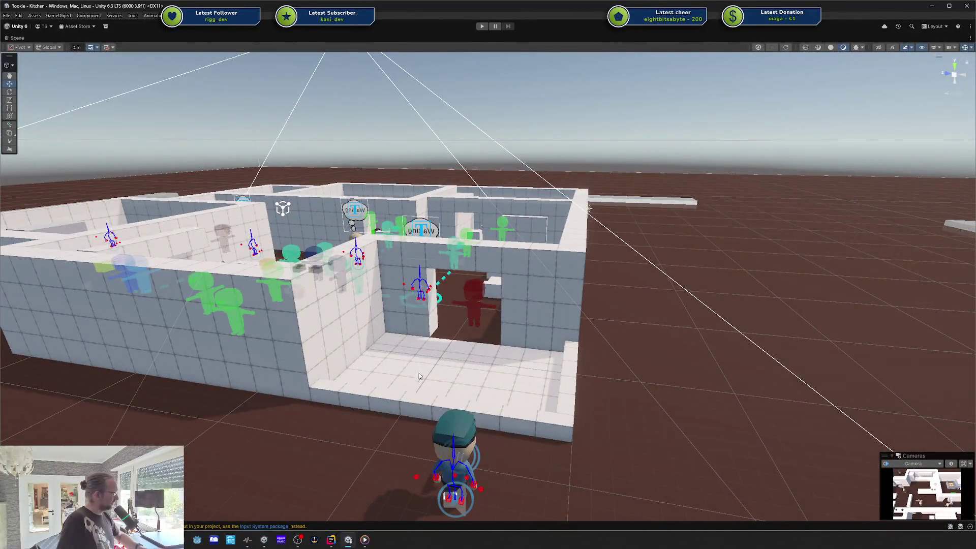
- Orbit and zoom the Scene view from a top-down to an oblique view of the kitchen and character
{"action": "mouse_move", "coordinate": [473, 349]}
{"action": "left_mouse_down"}
{"action": "mouse_move", "coordinate": [542, 324]}
{"action": "mouse_move", "coordinate": [386, 345]}
{"action": "left_mouse_up"}
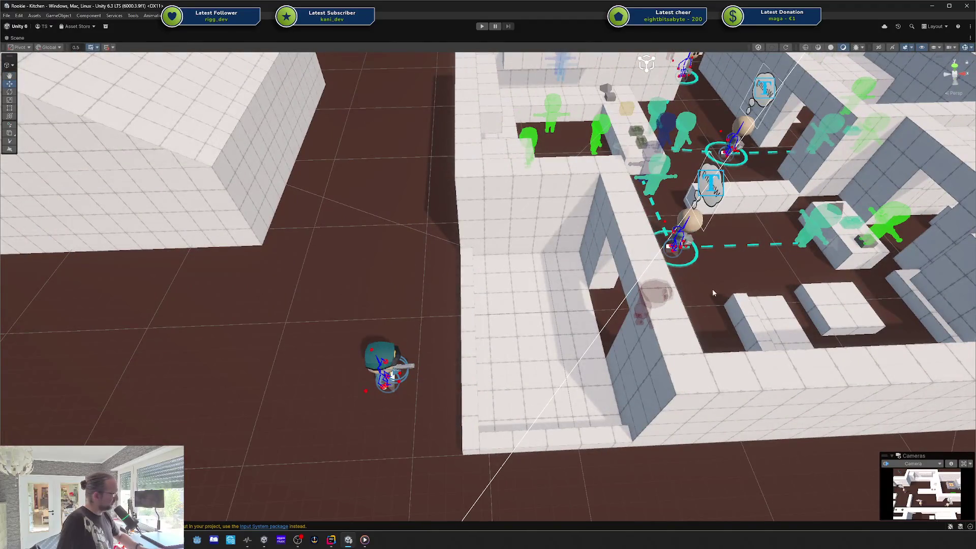
{"action": "left_click_drag", "start_coordinate": [723, 236], "coordinate": [657, 303]}
{"action": "left_click_drag", "start_coordinate": [633, 381], "coordinate": [808, 168]}
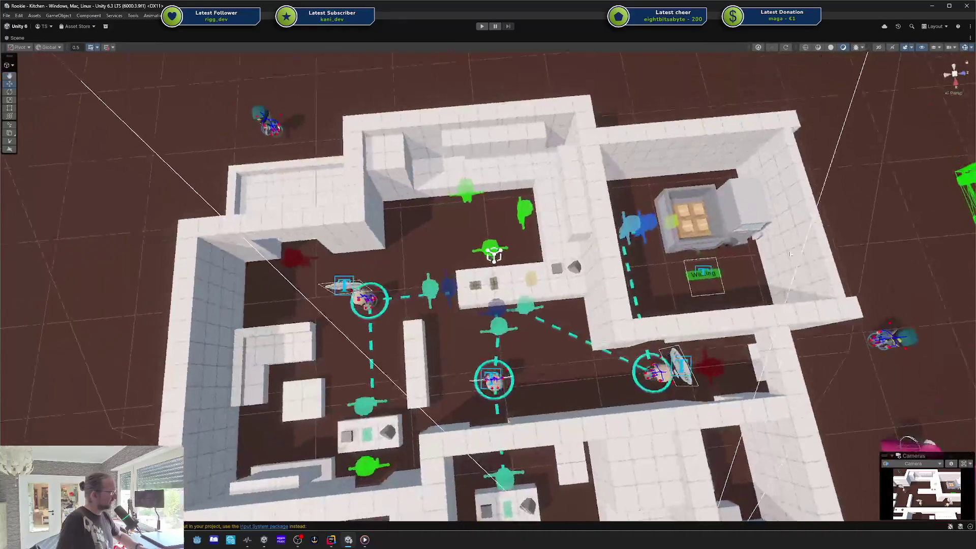
{"action": "scroll", "coordinate": [562, 307], "scroll_direction": "up", "scroll_amount": 6}
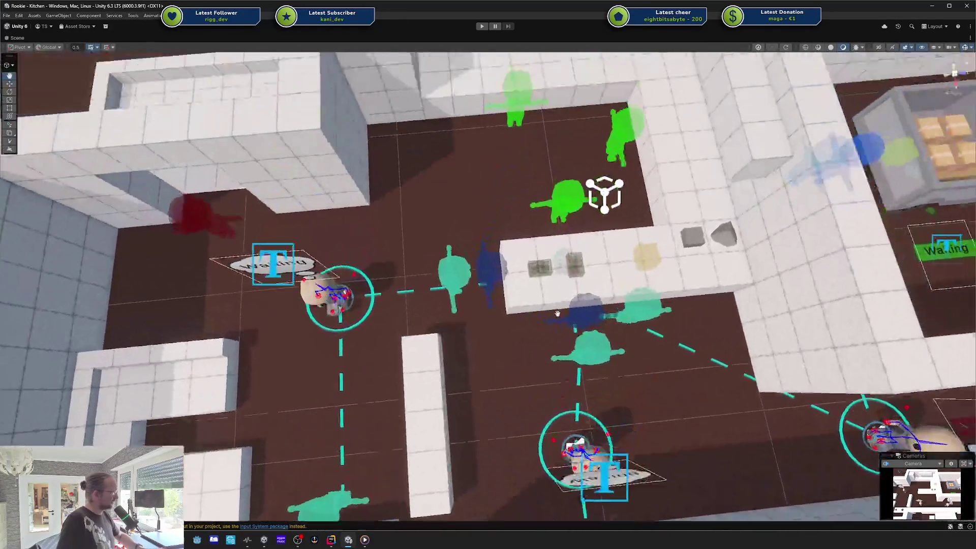
{"action": "left_click_drag", "start_coordinate": [558, 314], "coordinate": [581, 328]}
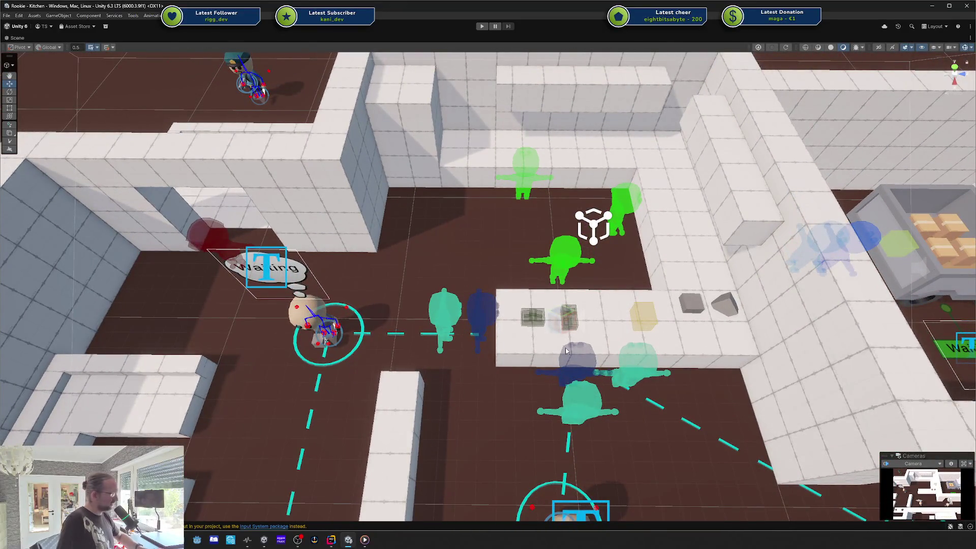
{"action": "scroll", "coordinate": [566, 351], "scroll_direction": "down", "scroll_amount": 10}
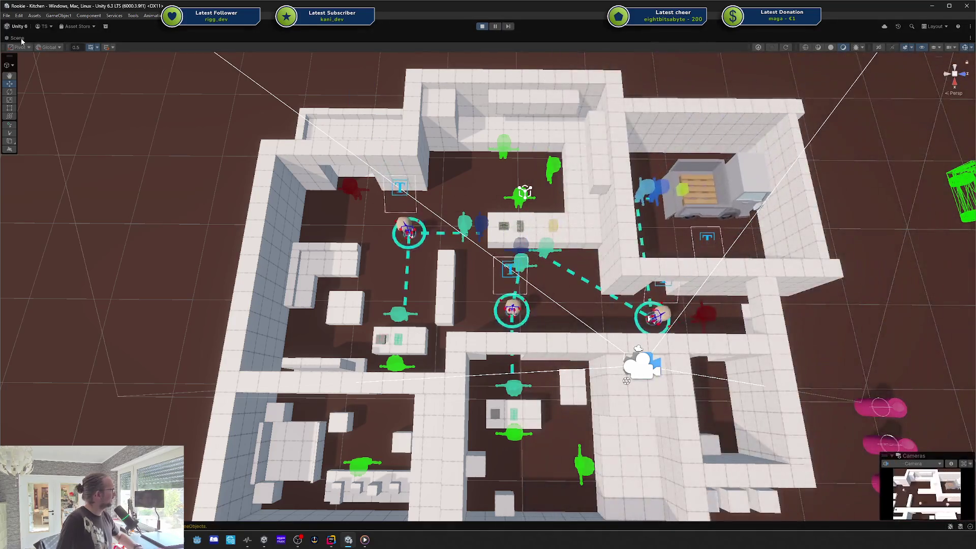
- Restore the full editor layout, switch to the Game view, and fly the camera forward over the level
{"action": "double_click", "coordinate": [28, 40]}
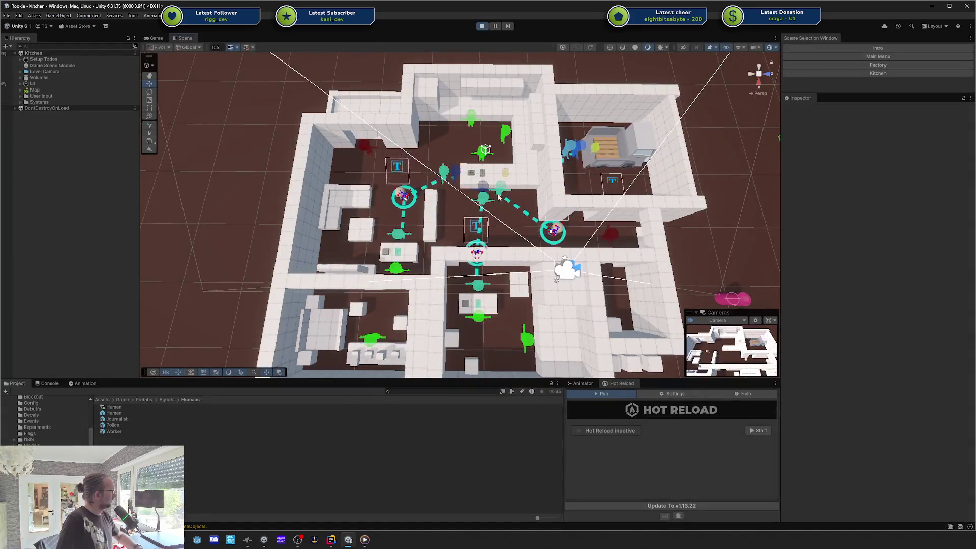
{"action": "left_click", "coordinate": [156, 38]}
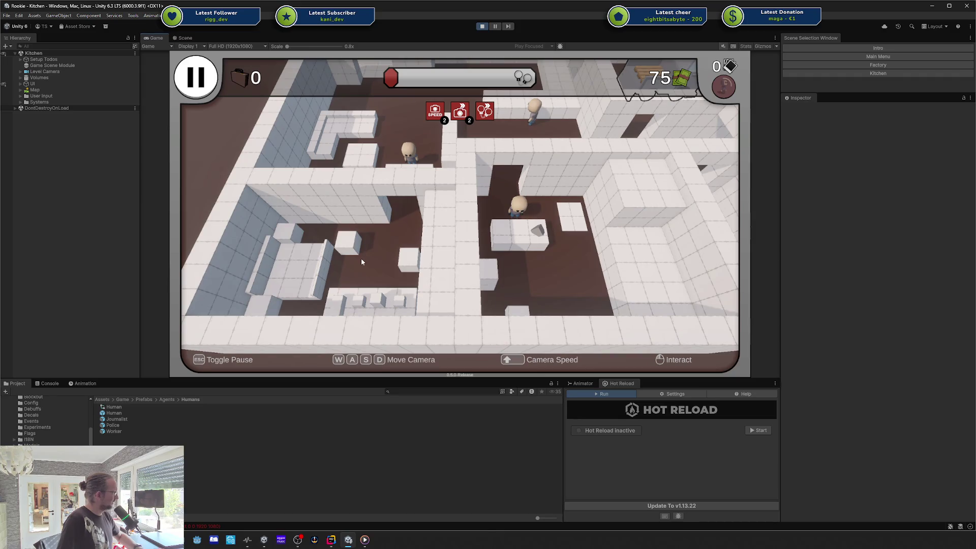
{"action": "key", "text": "w"}
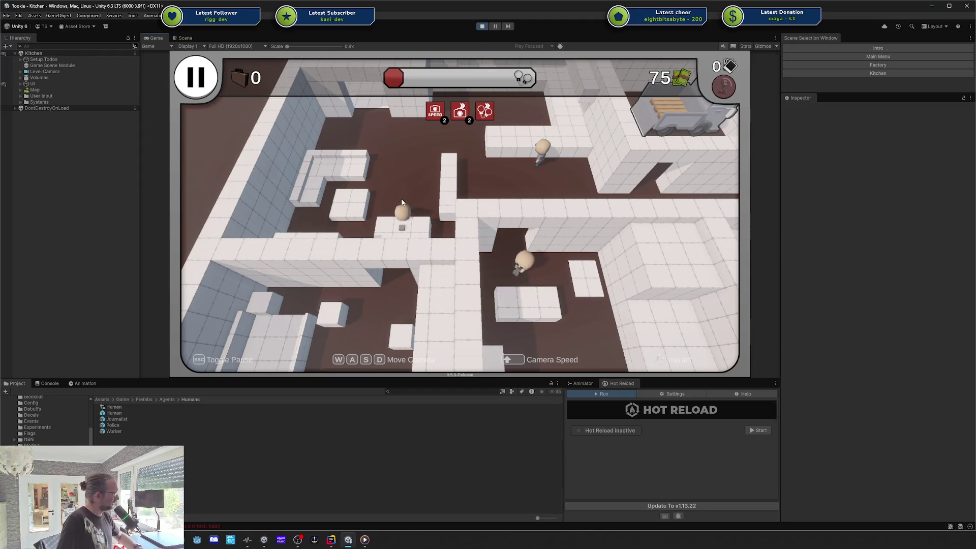
{"action": "key", "text": "w"}
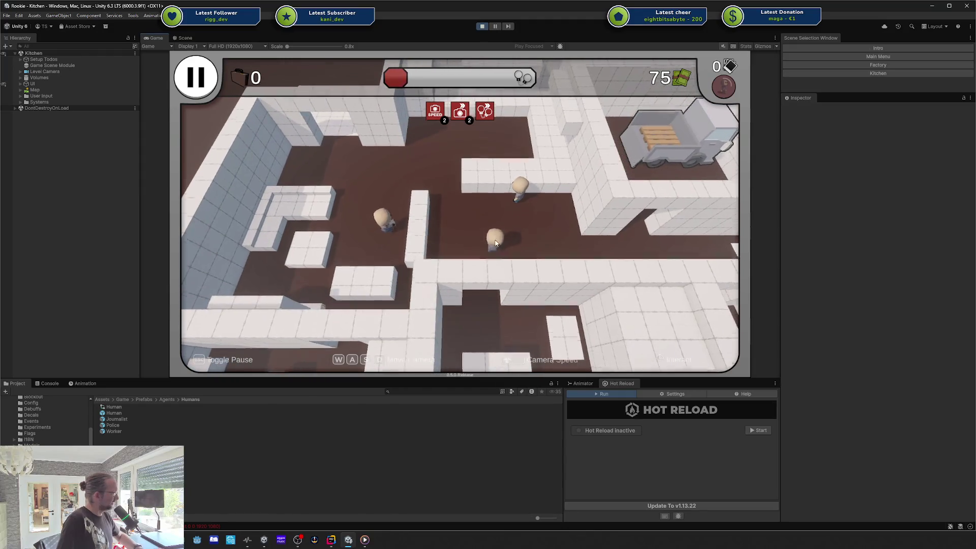
{"action": "key", "text": "w"}
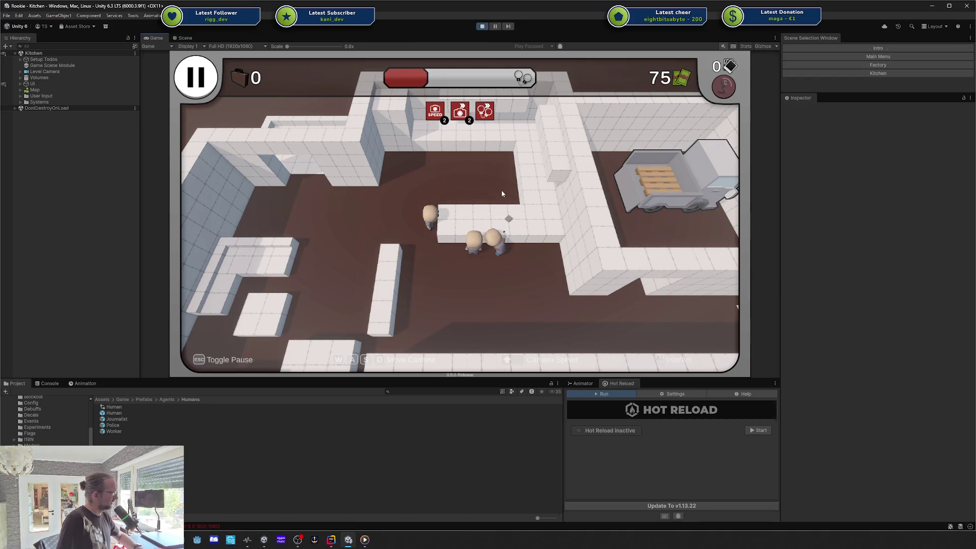
- Pan the game camera around the truck area, then pause and end the round for upgrade cards
{"action": "key", "text": "d"}
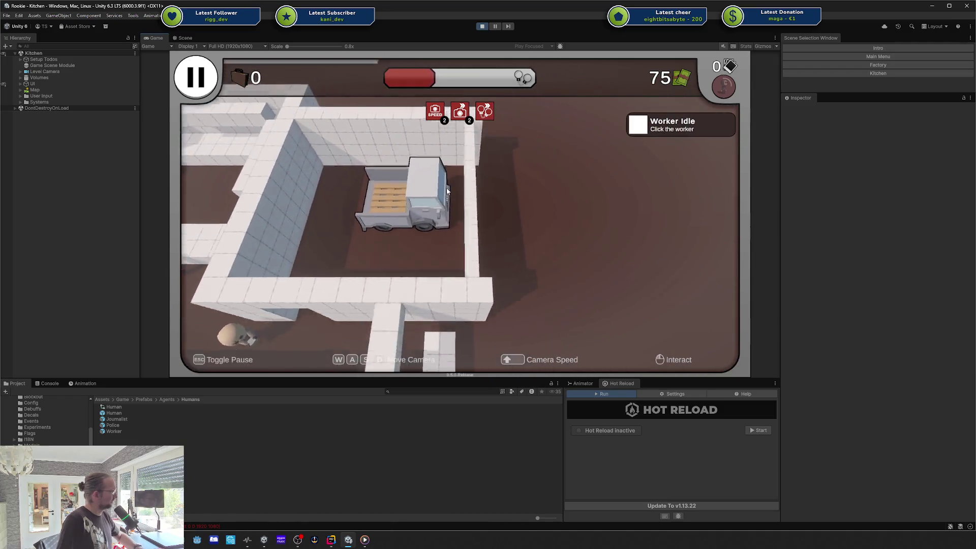
{"action": "key", "text": "a"}
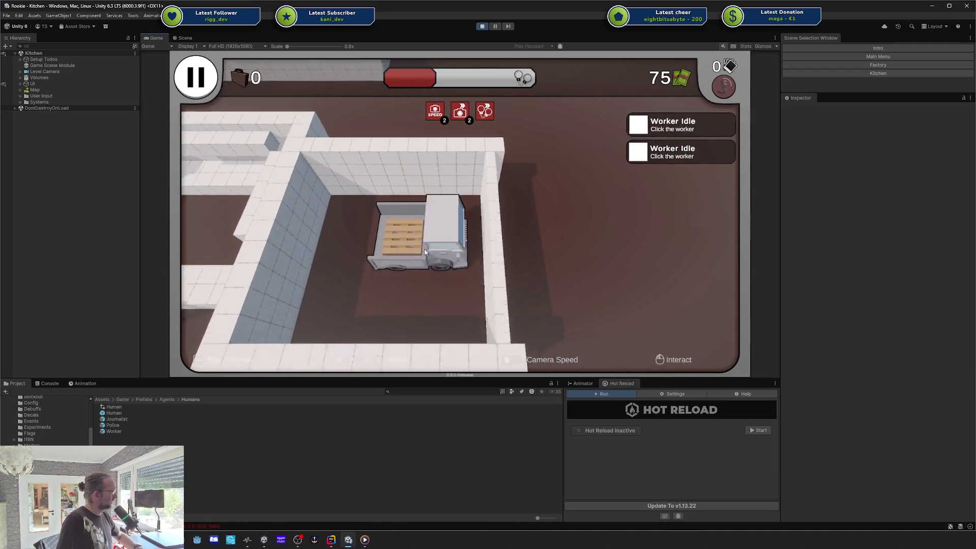
{"action": "key", "text": "s"}
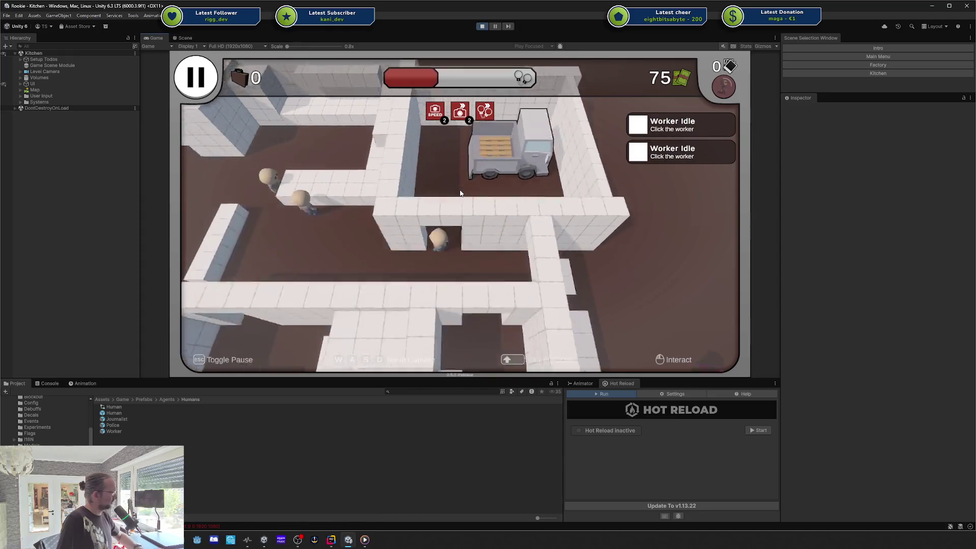
{"action": "key", "text": "a"}
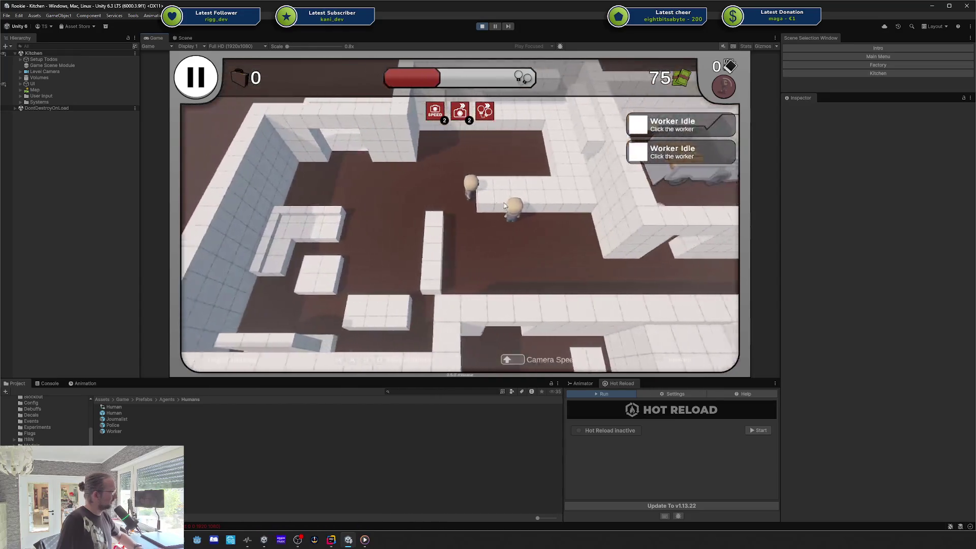
{"action": "key", "text": "Escape"}
{"action": "left_click", "coordinate": [430, 251]}
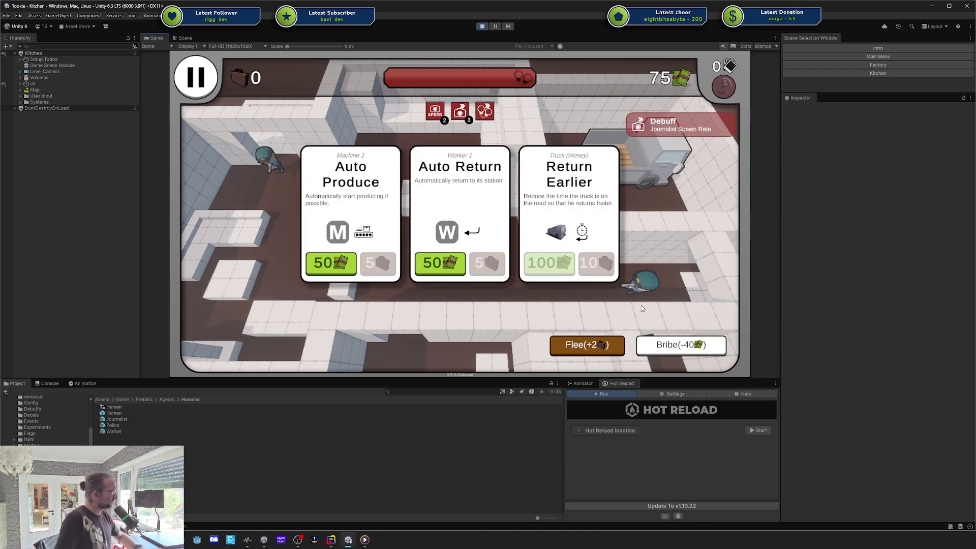
- Pay the 40-money bribe, leave the running game, and orbit the Scene view to an angle
{"action": "left_click", "coordinate": [689, 351]}
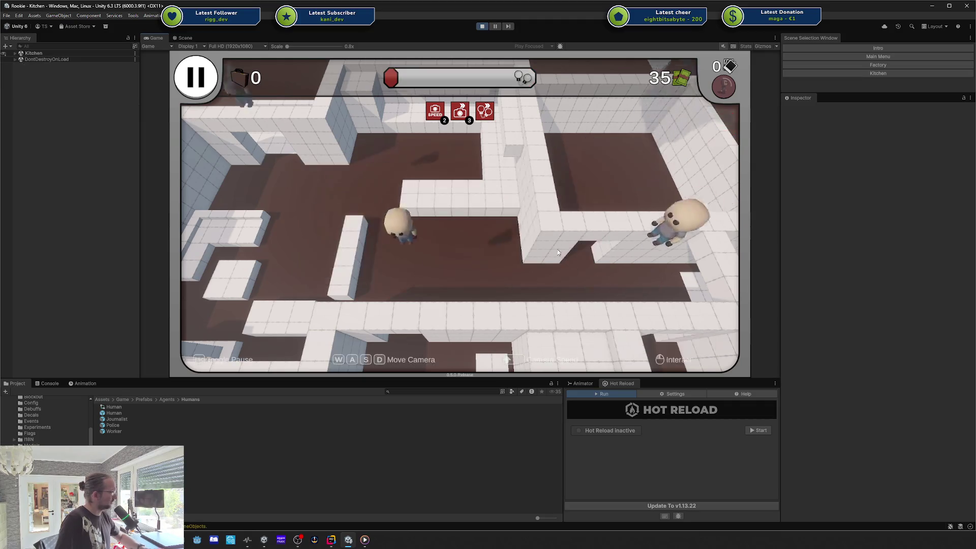
{"action": "key", "text": "Escape"}
{"action": "left_click", "coordinate": [485, 254]}
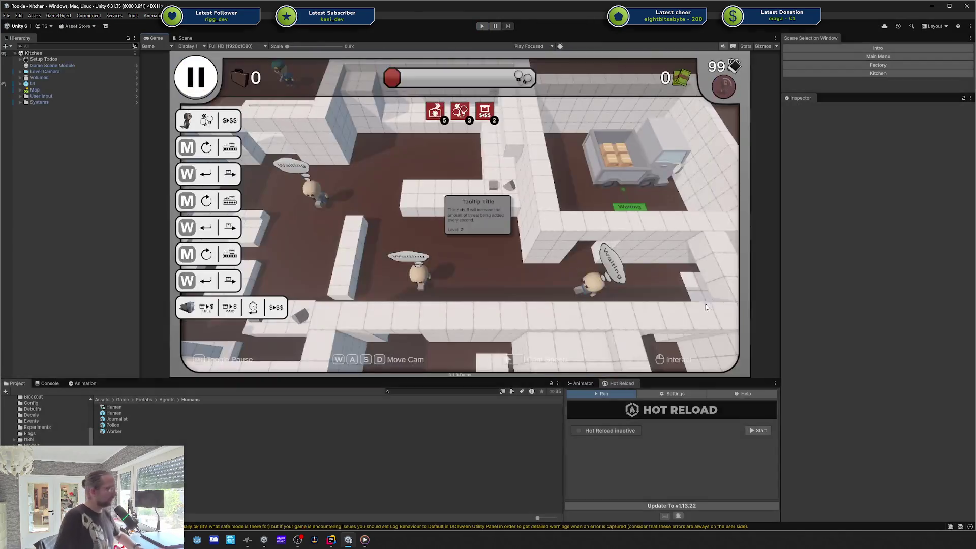
{"action": "left_click", "coordinate": [176, 37]}
{"action": "mouse_move", "coordinate": [498, 177]}
{"action": "left_mouse_down"}
{"action": "mouse_move", "coordinate": [499, 203]}
{"action": "mouse_move", "coordinate": [512, 174]}
{"action": "mouse_move", "coordinate": [492, 164]}
{"action": "left_mouse_up"}
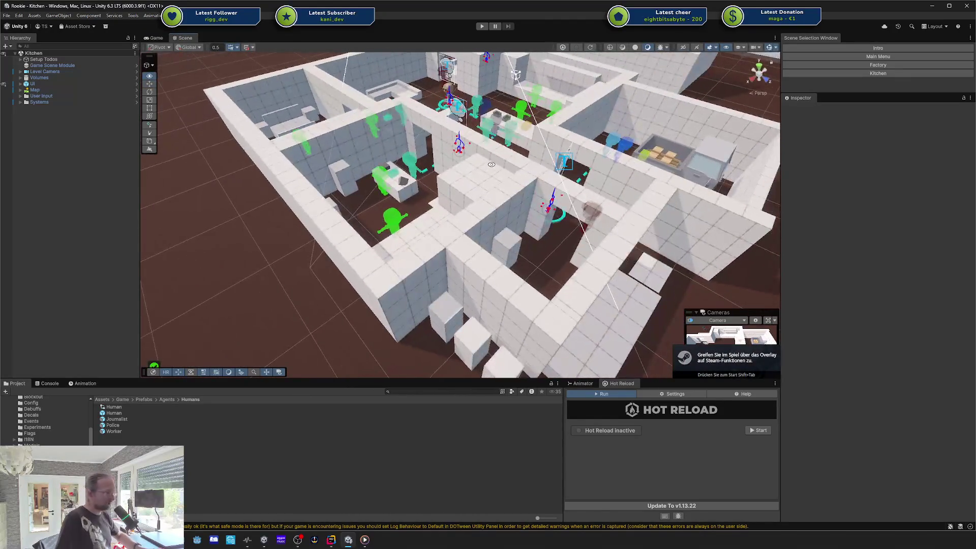
{"action": "scroll", "coordinate": [492, 165], "scroll_direction": "down", "scroll_amount": 10}
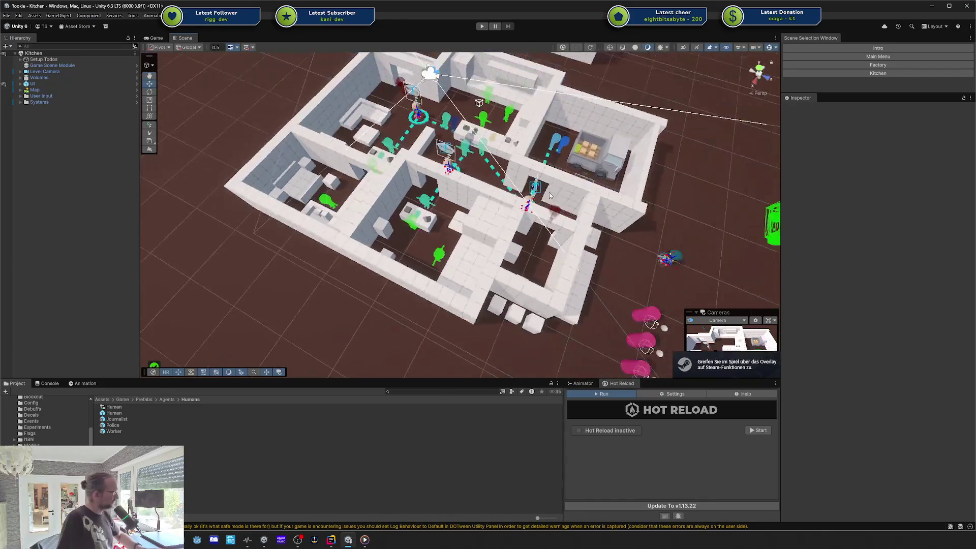
{"action": "left_click_drag", "start_coordinate": [604, 186], "coordinate": [466, 224]}
{"action": "scroll", "coordinate": [465, 224], "scroll_direction": "up", "scroll_amount": 5}
{"action": "left_click_drag", "start_coordinate": [477, 189], "coordinate": [436, 183]}
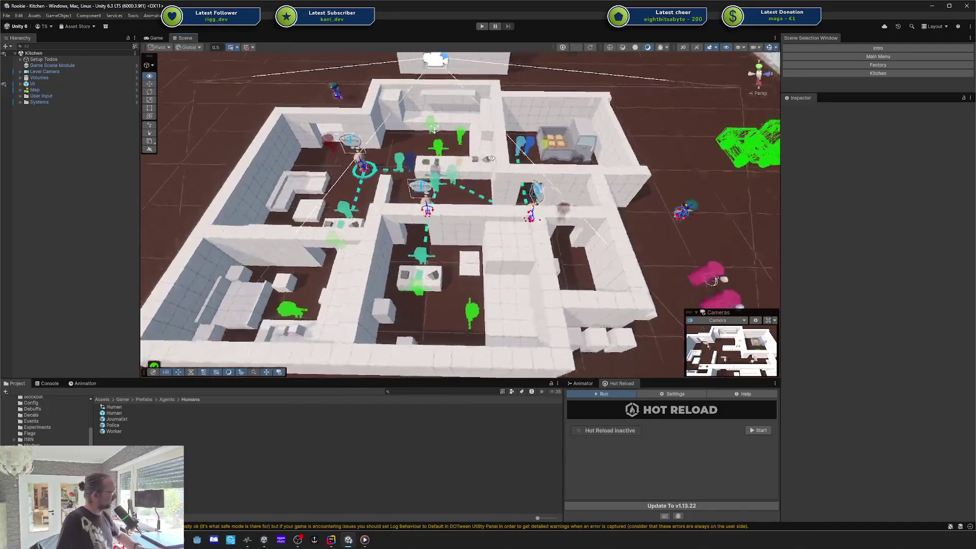
{"action": "scroll", "coordinate": [541, 176], "scroll_direction": "down", "scroll_amount": 3}
{"action": "mouse_move", "coordinate": [614, 159]}
{"action": "left_mouse_down"}
{"action": "mouse_move", "coordinate": [503, 170]}
{"action": "mouse_move", "coordinate": [498, 198]}
{"action": "mouse_move", "coordinate": [519, 209]}
{"action": "mouse_move", "coordinate": [505, 193]}
{"action": "mouse_move", "coordinate": [421, 200]}
{"action": "mouse_move", "coordinate": [483, 183]}
{"action": "mouse_move", "coordinate": [359, 196]}
{"action": "left_mouse_up"}
{"action": "scroll", "coordinate": [525, 217], "scroll_direction": "up", "scroll_amount": 5}
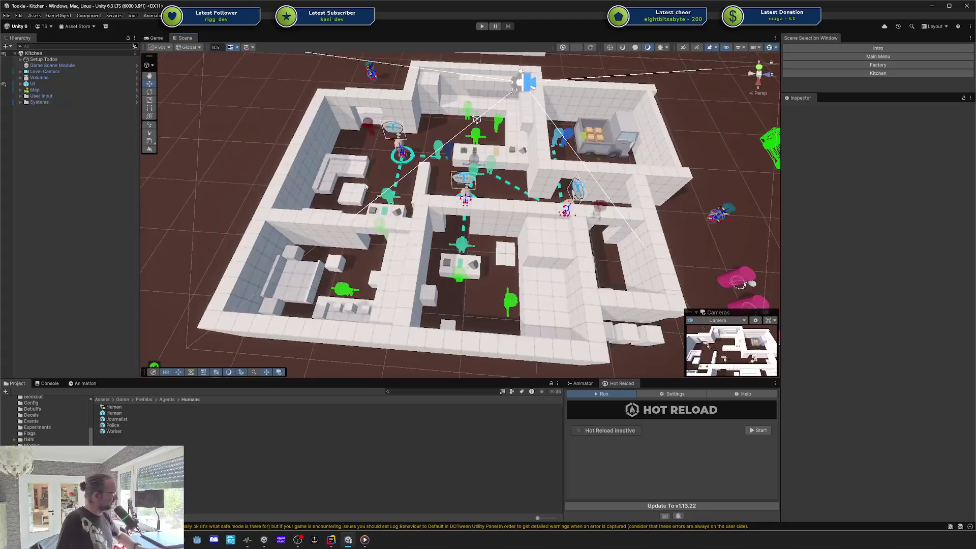
{"action": "scroll", "coordinate": [519, 147], "scroll_direction": "down", "scroll_amount": 10}
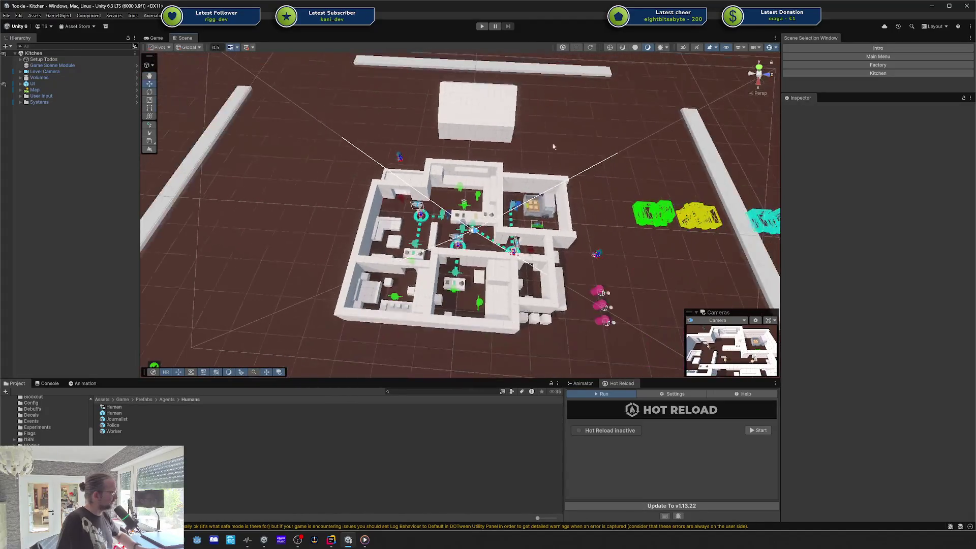
{"action": "mouse_move", "coordinate": [548, 161]}
{"action": "left_mouse_down"}
{"action": "mouse_move", "coordinate": [534, 249]}
{"action": "mouse_move", "coordinate": [419, 193]}
{"action": "left_mouse_up"}
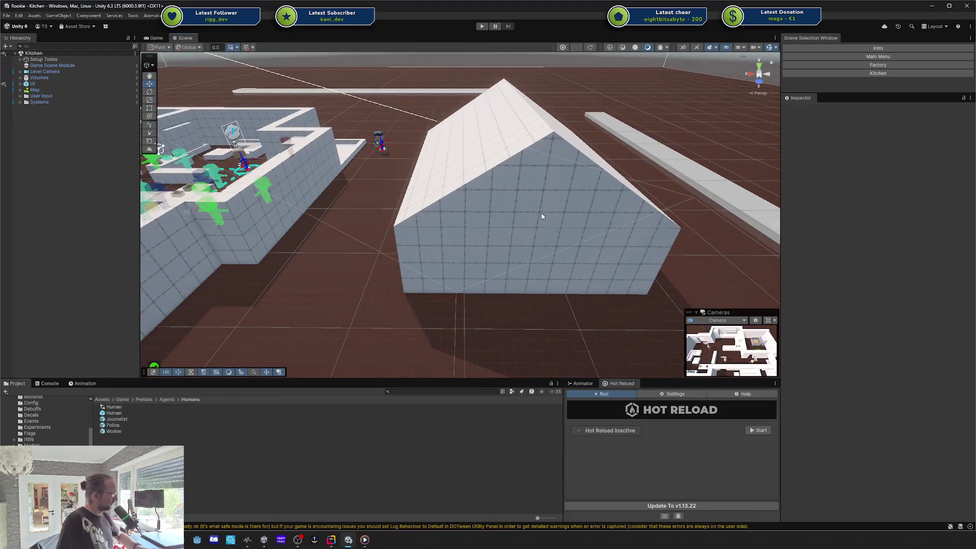
{"action": "scroll", "coordinate": [537, 216], "scroll_direction": "down", "scroll_amount": 6}
{"action": "mouse_move", "coordinate": [522, 206]}
{"action": "left_mouse_down"}
{"action": "mouse_move", "coordinate": [300, 275]}
{"action": "mouse_move", "coordinate": [570, 224]}
{"action": "left_mouse_up"}
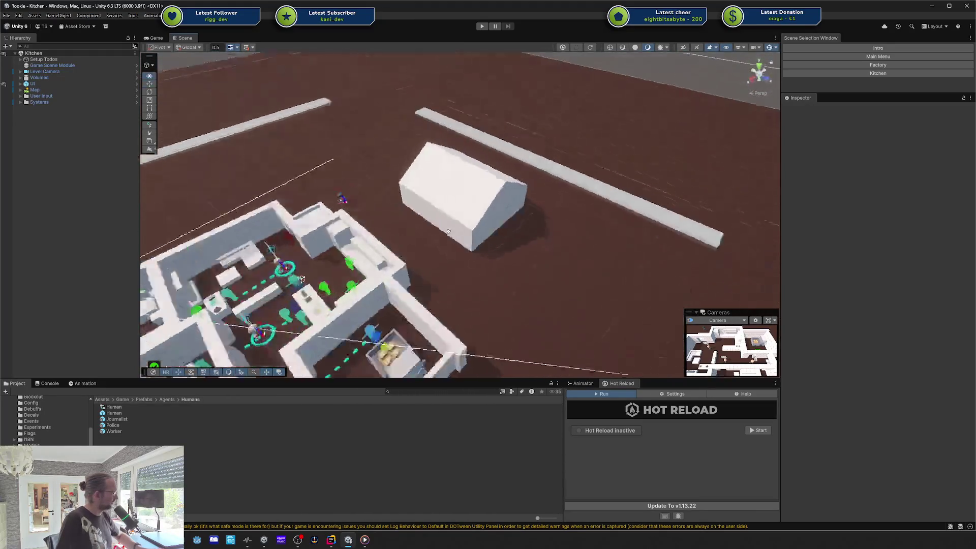
{"action": "scroll", "coordinate": [572, 219], "scroll_direction": "down", "scroll_amount": 3}
{"action": "mouse_move", "coordinate": [598, 269]}
{"action": "left_mouse_down"}
{"action": "mouse_move", "coordinate": [510, 282]}
{"action": "mouse_move", "coordinate": [581, 196]}
{"action": "left_mouse_up"}
{"action": "scroll", "coordinate": [510, 282], "scroll_direction": "up", "scroll_amount": 4}
{"action": "scroll", "coordinate": [510, 282], "scroll_direction": "down", "scroll_amount": 3}
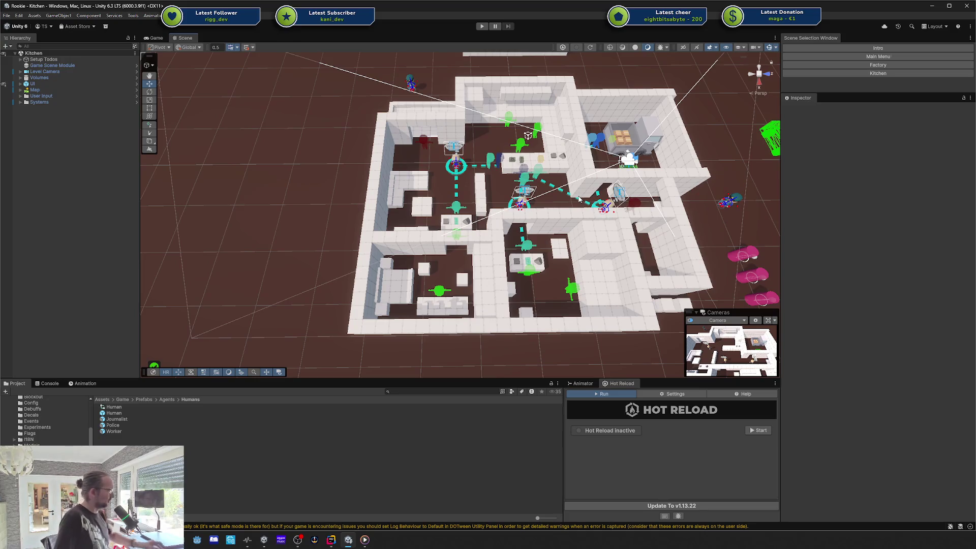
{"action": "mouse_move", "coordinate": [662, 196]}
{"action": "left_mouse_down"}
{"action": "mouse_move", "coordinate": [645, 172]}
{"action": "mouse_move", "coordinate": [583, 194]}
{"action": "left_mouse_up"}
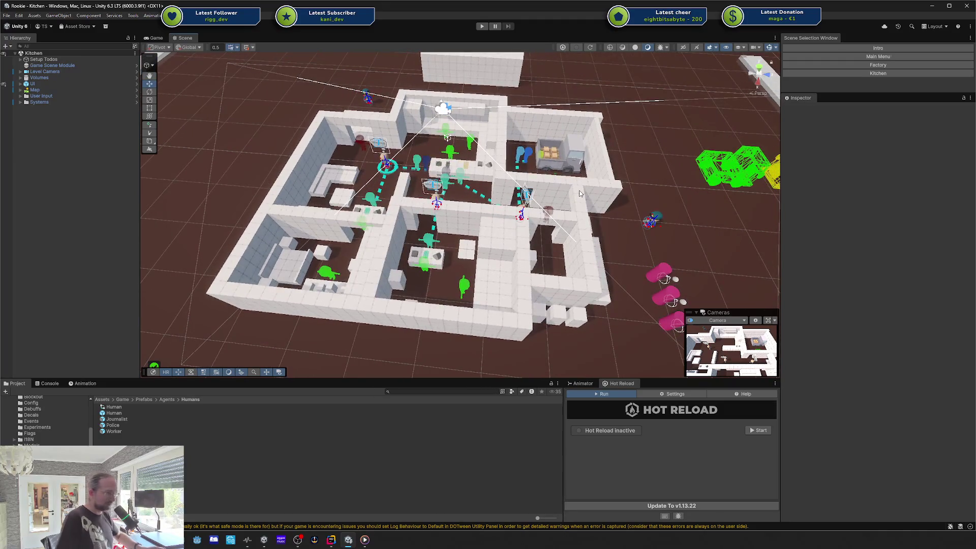
{"action": "left_click", "coordinate": [157, 38]}
{"action": "left_click", "coordinate": [878, 56]}
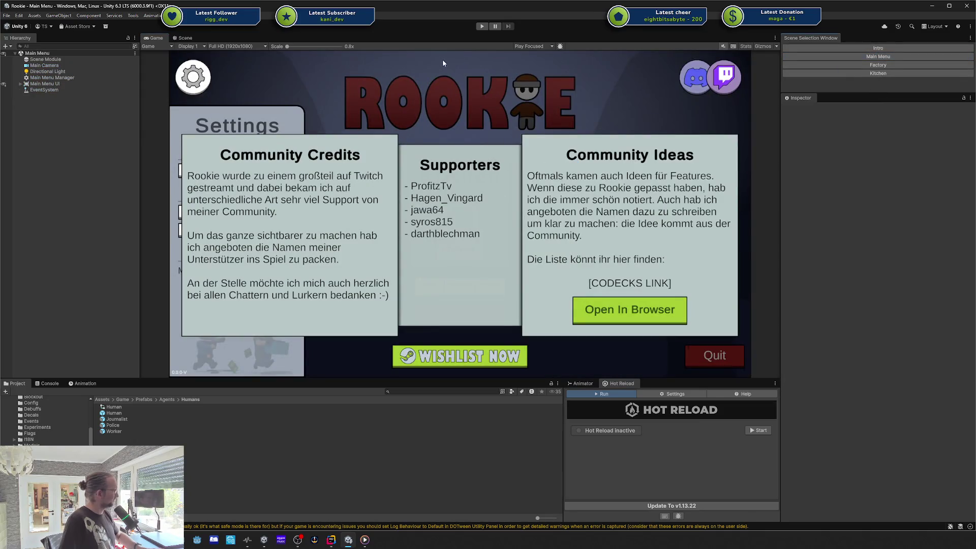
{"action": "left_click", "coordinate": [482, 26]}
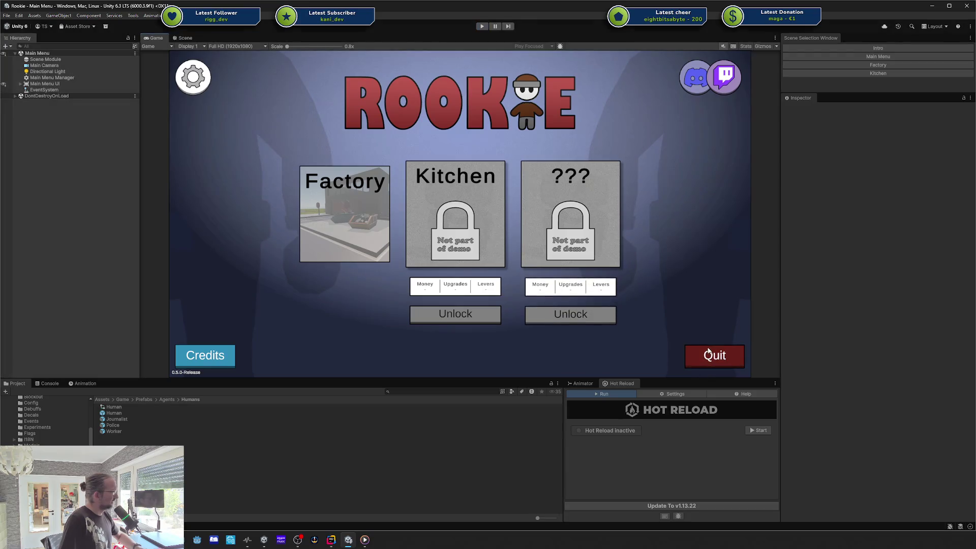
{"action": "left_click", "coordinate": [714, 355]}
{"action": "left_click", "coordinate": [864, 73]}
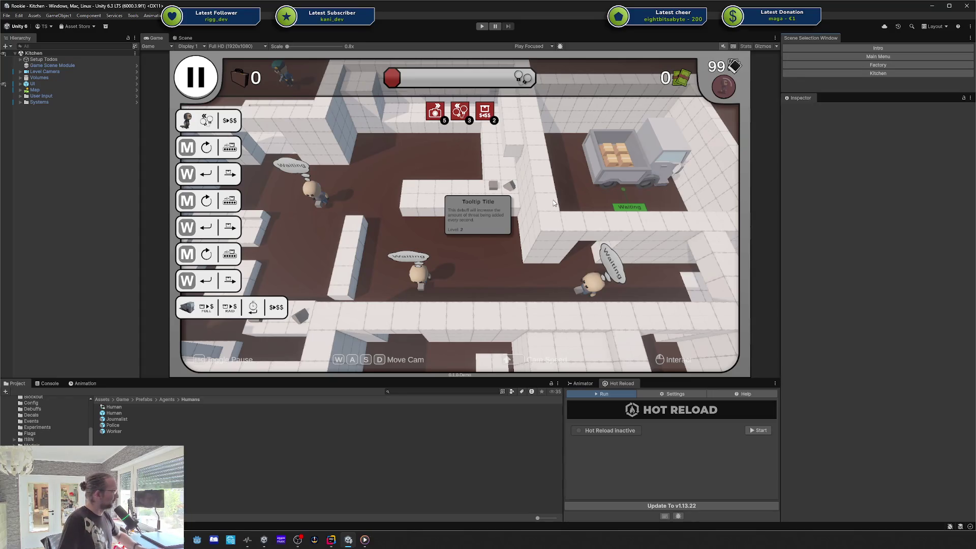
{"action": "left_click", "coordinate": [184, 38]}
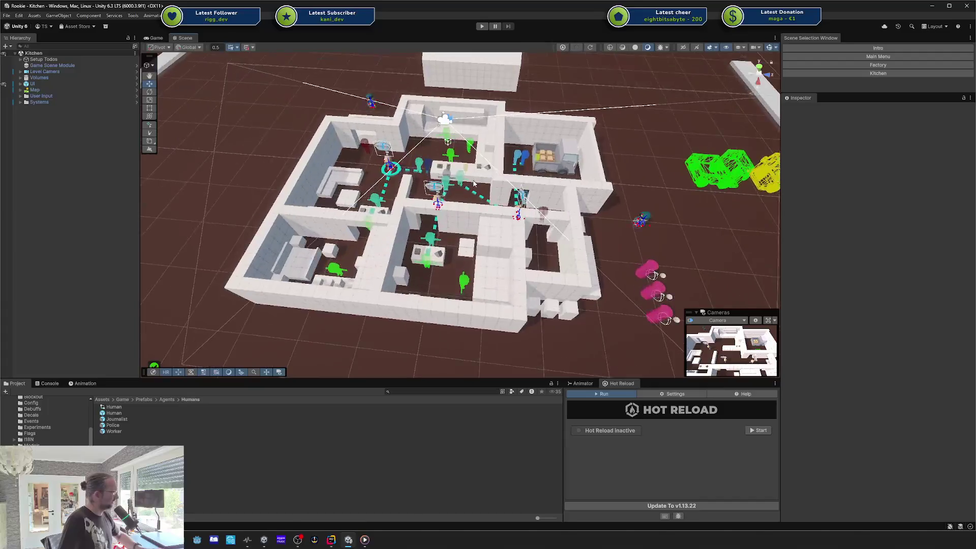
{"action": "scroll", "coordinate": [460, 214], "scroll_direction": "up", "scroll_amount": 5}
{"action": "left_click_drag", "start_coordinate": [489, 208], "coordinate": [435, 245]}
{"action": "left_click_drag", "start_coordinate": [445, 174], "coordinate": [428, 178]}
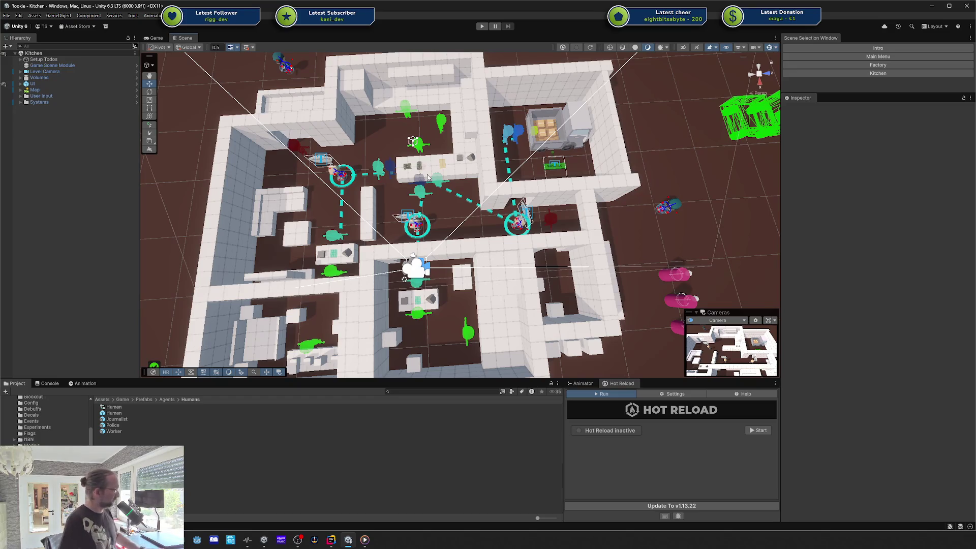
{"action": "left_click_drag", "start_coordinate": [412, 153], "coordinate": [356, 160]}
{"action": "mouse_move", "coordinate": [531, 187]}
{"action": "left_mouse_down"}
{"action": "mouse_move", "coordinate": [549, 184]}
{"action": "mouse_move", "coordinate": [485, 156]}
{"action": "mouse_move", "coordinate": [490, 131]}
{"action": "mouse_move", "coordinate": [480, 119]}
{"action": "mouse_move", "coordinate": [572, 156]}
{"action": "left_mouse_up"}
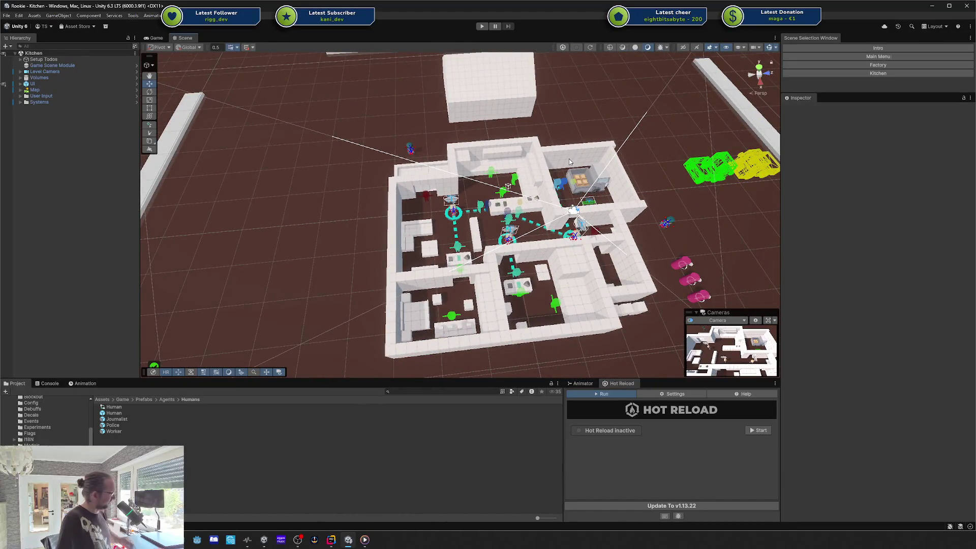
{"action": "mouse_move", "coordinate": [572, 157]}
{"action": "left_mouse_down"}
{"action": "mouse_move", "coordinate": [602, 147]}
{"action": "mouse_move", "coordinate": [596, 190]}
{"action": "mouse_move", "coordinate": [533, 136]}
{"action": "left_mouse_up"}
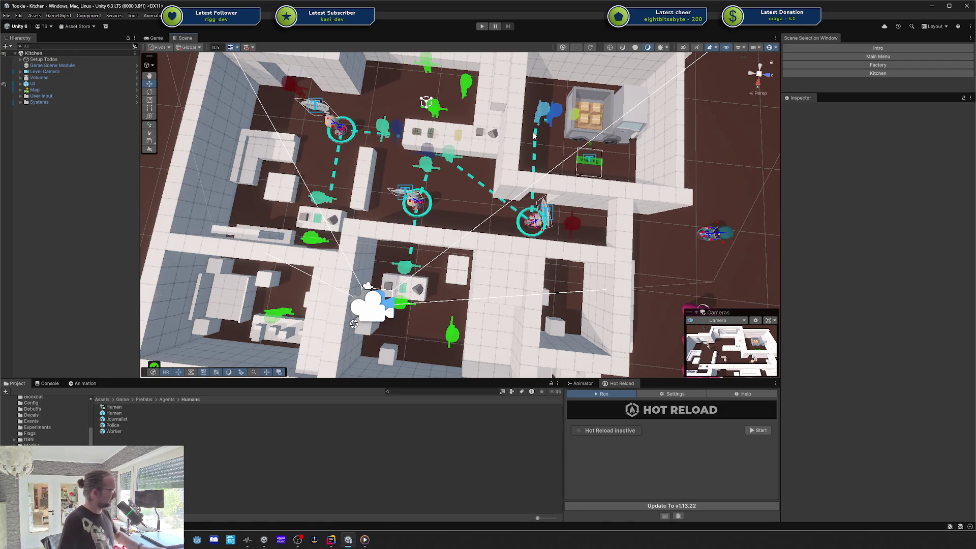
{"action": "scroll", "coordinate": [638, 187], "scroll_direction": "down", "scroll_amount": 3}
{"action": "scroll", "coordinate": [524, 168], "scroll_direction": "up", "scroll_amount": 3}
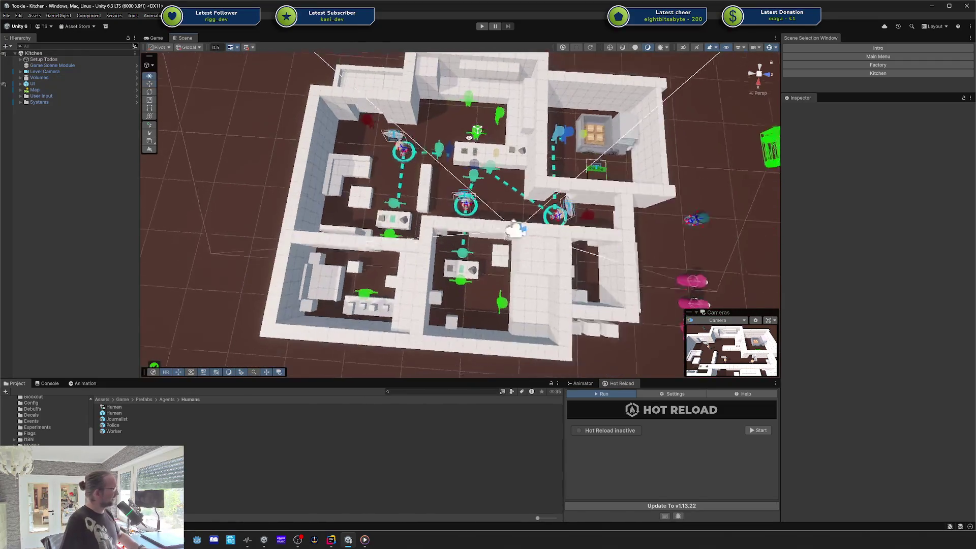
{"action": "scroll", "coordinate": [507, 135], "scroll_direction": "up", "scroll_amount": 2}
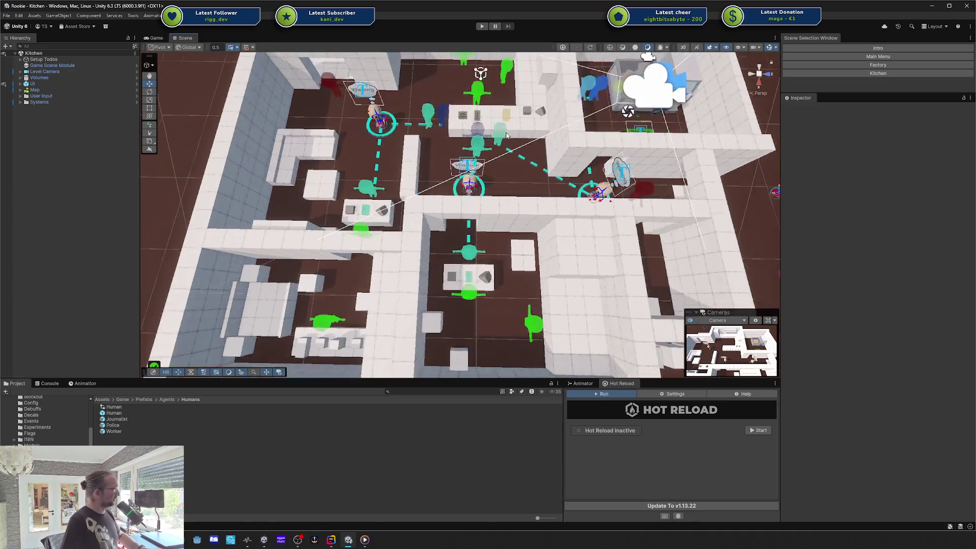
{"action": "scroll", "coordinate": [507, 135], "scroll_direction": "up", "scroll_amount": 3}
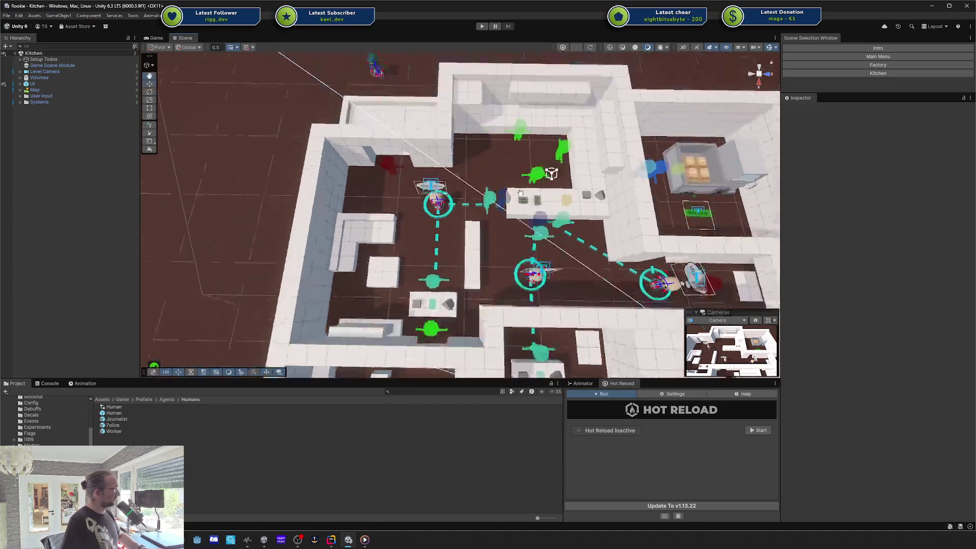
{"action": "mouse_move", "coordinate": [575, 221]}
{"action": "left_mouse_down"}
{"action": "mouse_move", "coordinate": [533, 168]}
{"action": "mouse_move", "coordinate": [477, 156]}
{"action": "left_mouse_up"}
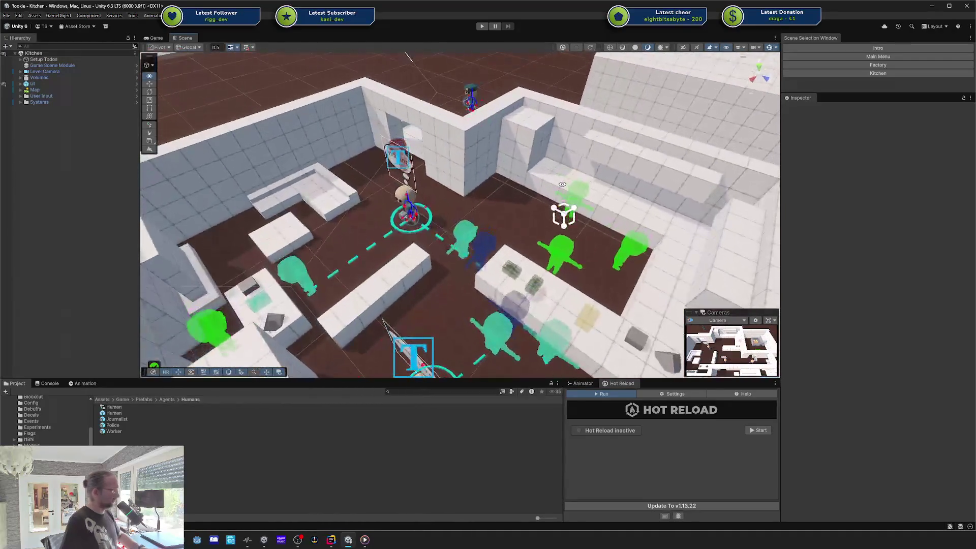
{"action": "scroll", "coordinate": [477, 156], "scroll_direction": "down", "scroll_amount": 4}
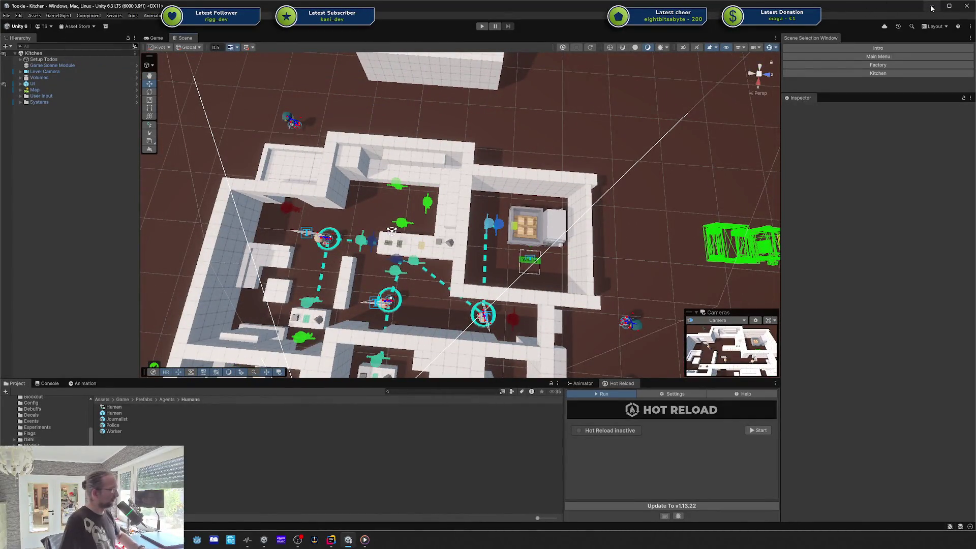
{"action": "left_click", "coordinate": [932, 8]}
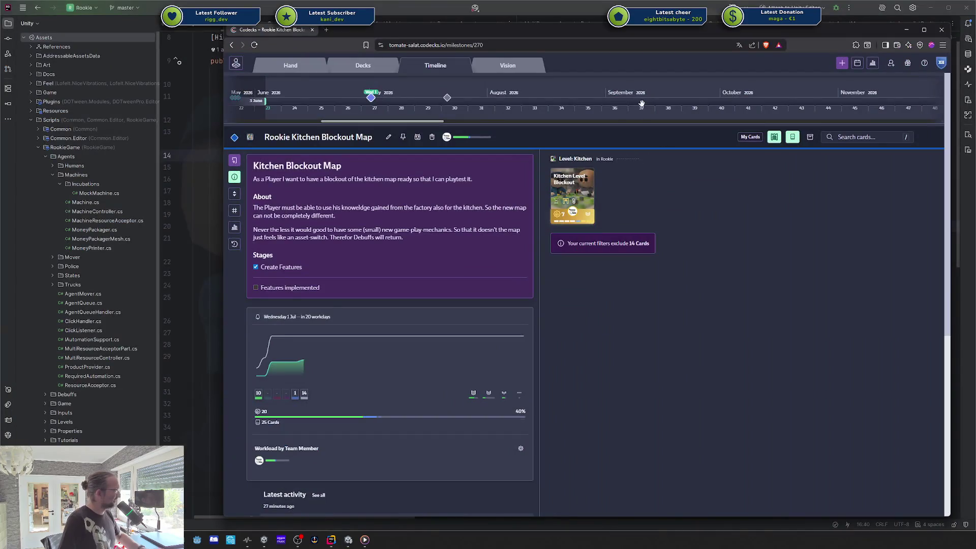
- Minimize the Rider code editor and restore it from the taskbar
{"action": "left_click", "coordinate": [934, 8]}
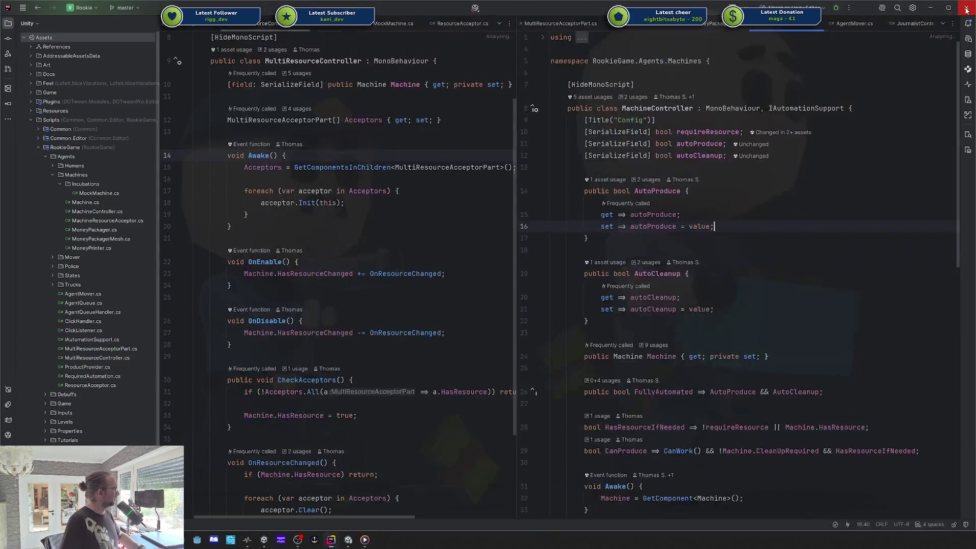
{"action": "left_click", "coordinate": [331, 539]}
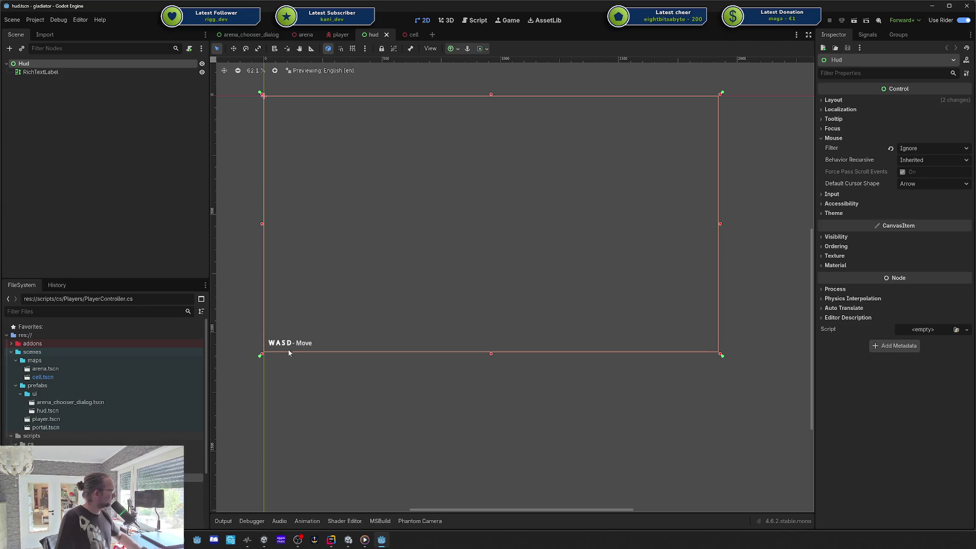
- Hide Godot and Rider, bring Rider's hud.csv back, then switch to the Game Dev Assets folder
{"action": "left_click", "coordinate": [932, 7]}
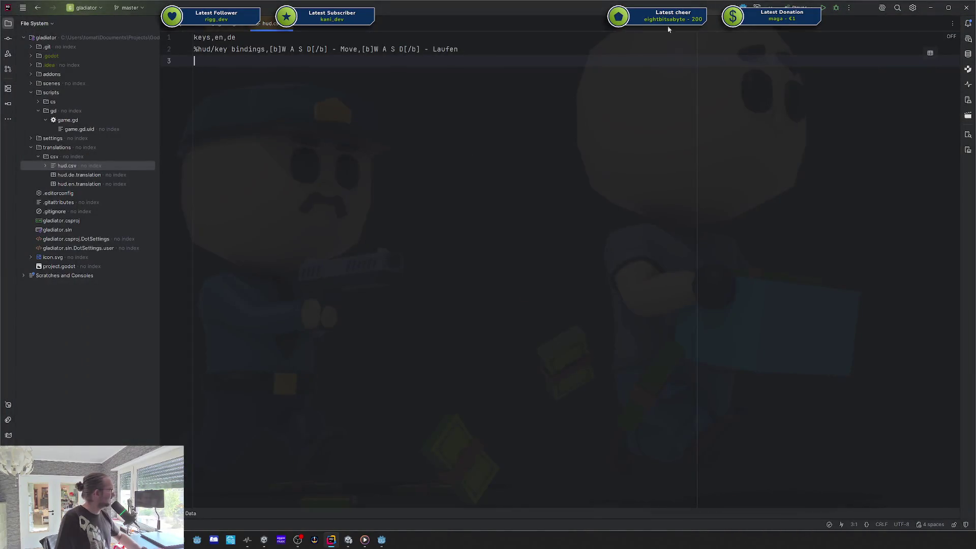
{"action": "left_click", "coordinate": [931, 8]}
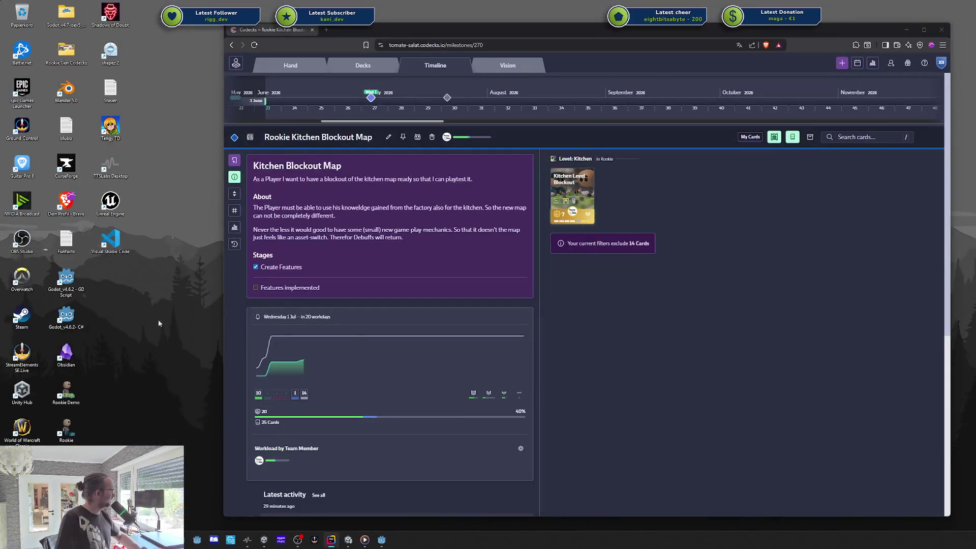
{"action": "left_click", "coordinate": [385, 541]}
{"action": "left_click", "coordinate": [331, 540]}
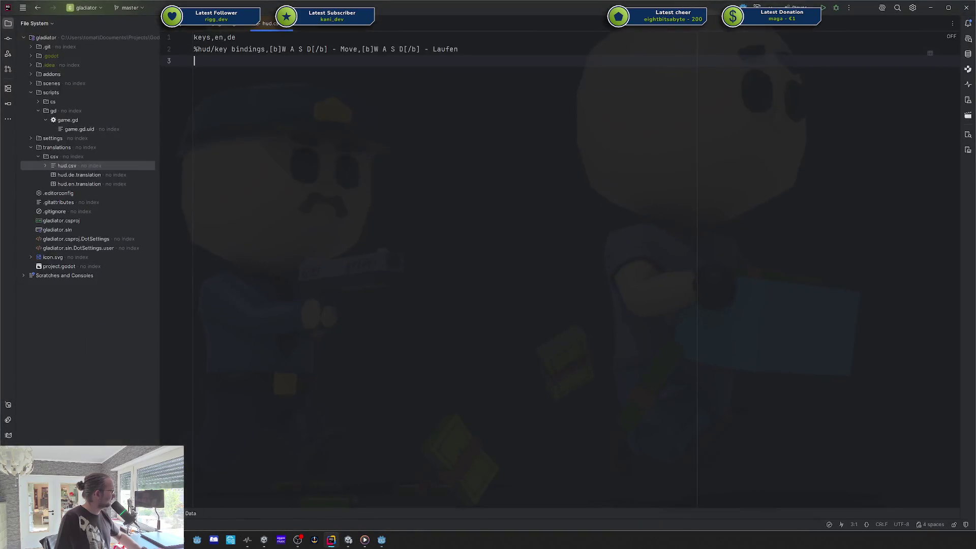
{"action": "key", "text": "alt+Tab"}
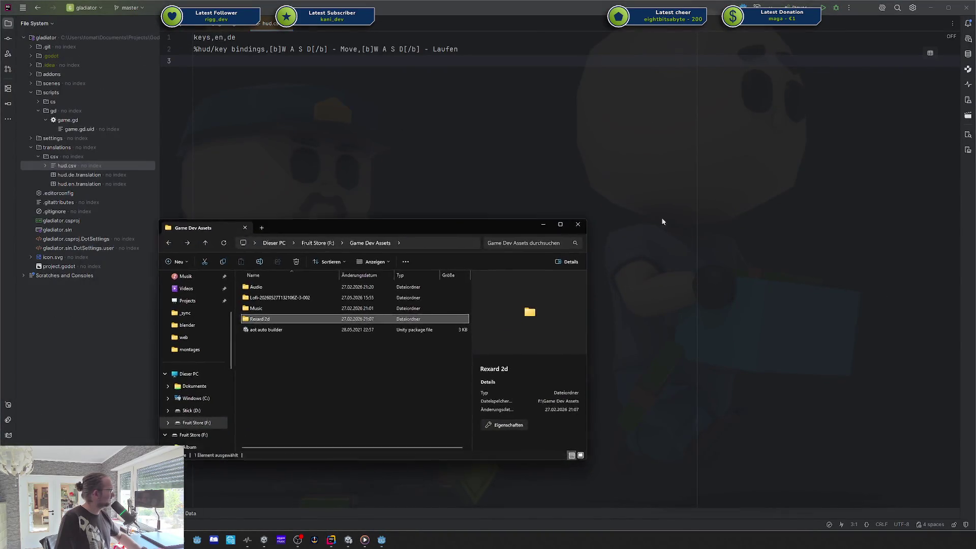
- Close the Game Dev Assets folder and open the Godot-Test project from the project list
{"action": "left_click", "coordinate": [661, 218]}
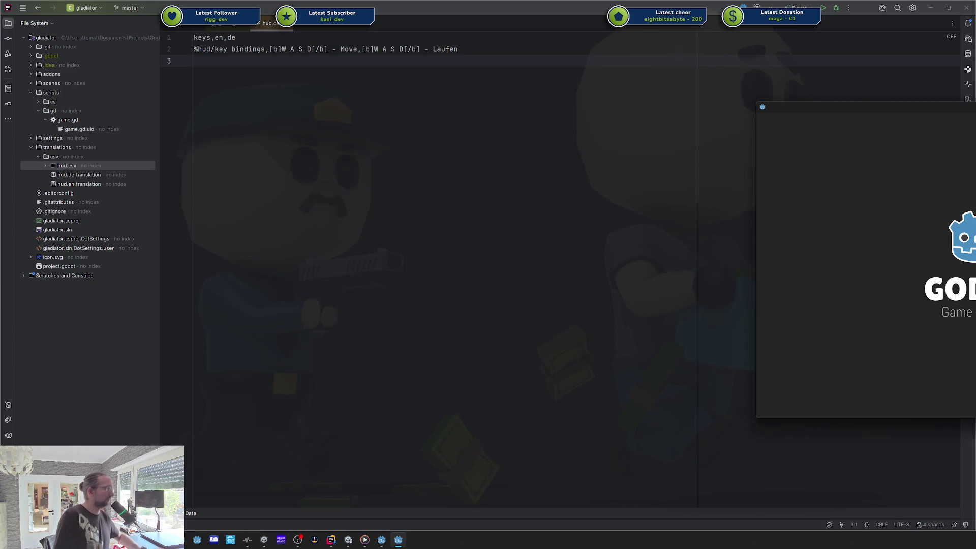
{"action": "double_click", "coordinate": [868, 178]}
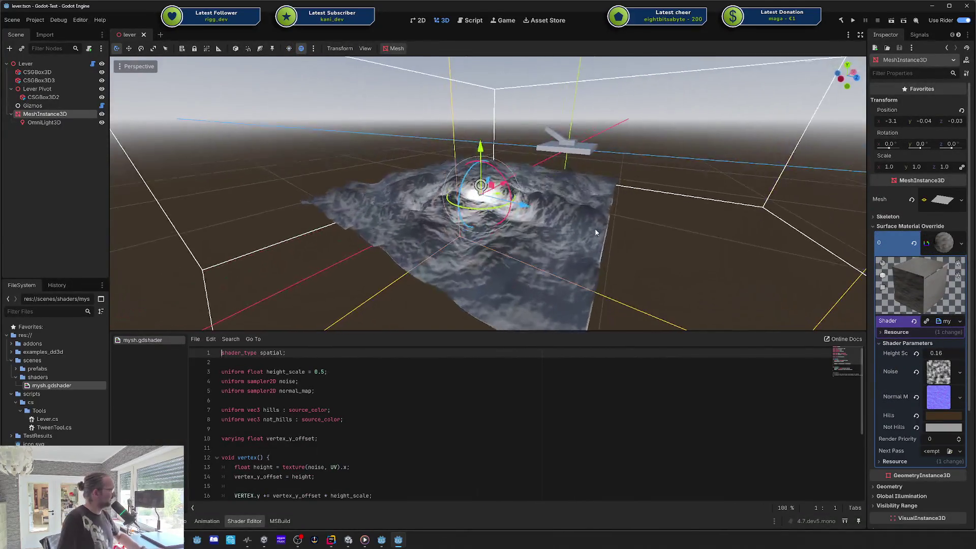
- Zoom and orbit the 3D viewport to look down on the terrain, then deselect the mesh
{"action": "scroll", "coordinate": [595, 227], "scroll_direction": "up", "scroll_amount": 4}
{"action": "mouse_move", "coordinate": [605, 206]}
{"action": "left_mouse_down"}
{"action": "mouse_move", "coordinate": [523, 204]}
{"action": "mouse_move", "coordinate": [558, 182]}
{"action": "left_mouse_up"}
{"action": "left_click", "coordinate": [458, 99]}
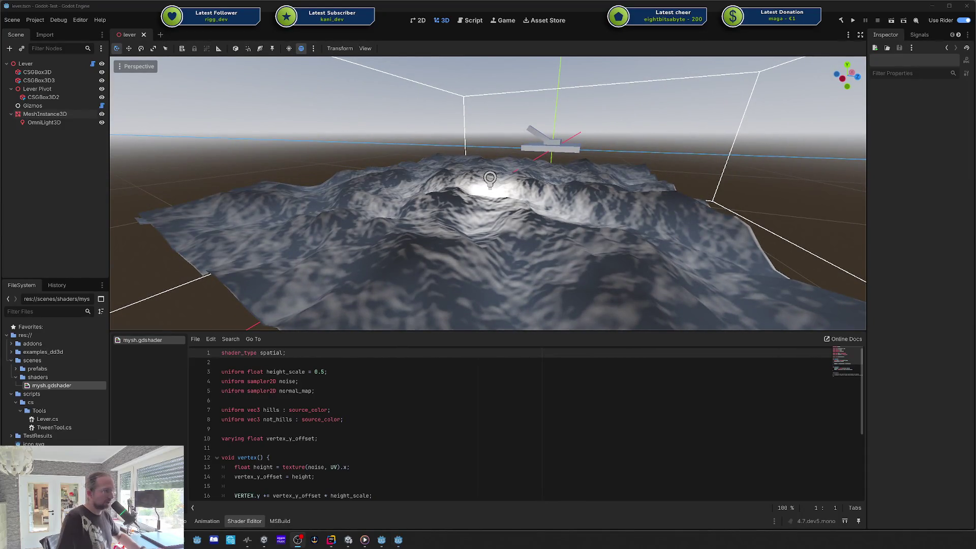
- Inspect the height line's texture lookup in vertex() and open a new first line in the function
{"action": "left_click", "coordinate": [453, 419]}
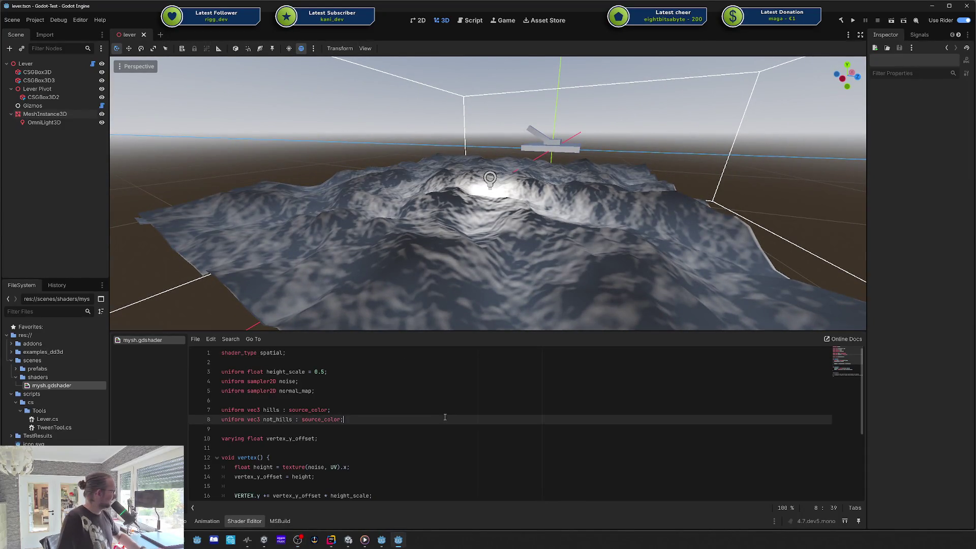
{"action": "scroll", "coordinate": [453, 418], "scroll_direction": "down", "scroll_amount": 3}
{"action": "left_click", "coordinate": [283, 381]}
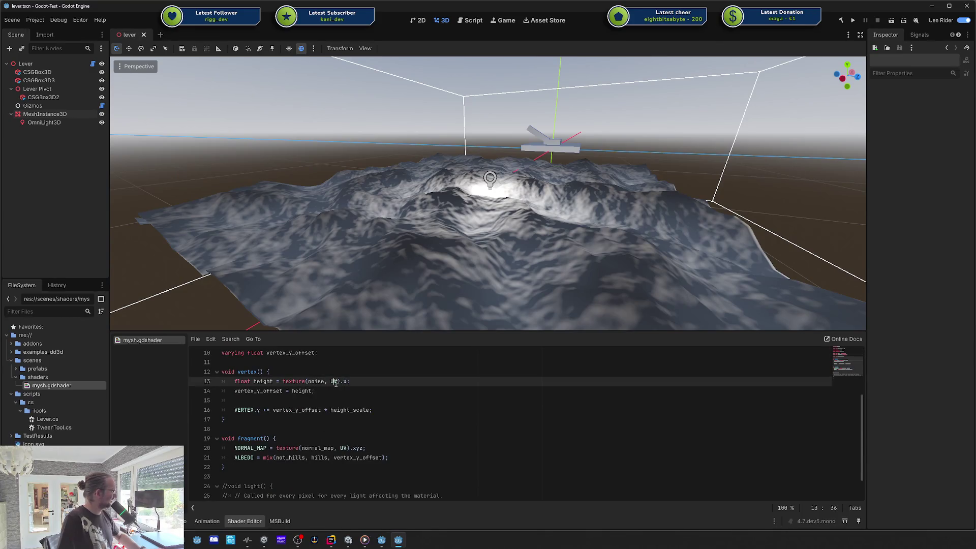
{"action": "left_click_drag", "start_coordinate": [262, 381], "coordinate": [308, 381]}
{"action": "left_click", "coordinate": [303, 382]}
{"action": "left_click", "coordinate": [333, 387]}
{"action": "left_click", "coordinate": [325, 372]}
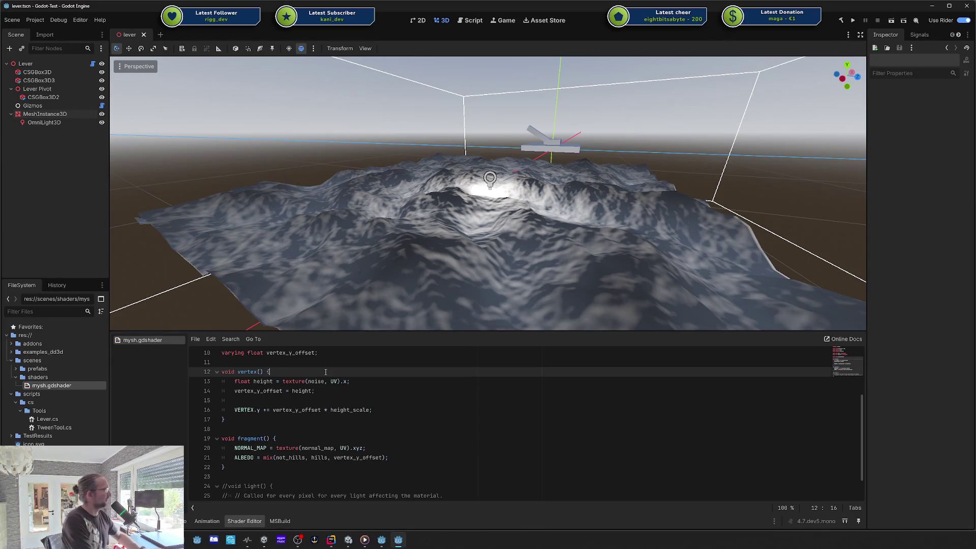
{"action": "key", "text": "Return"}
- Type line 13 declaring vec2 tex_coordinates = VERTEX / 2 + 0.5
{"action": "type", "text": "tex"}
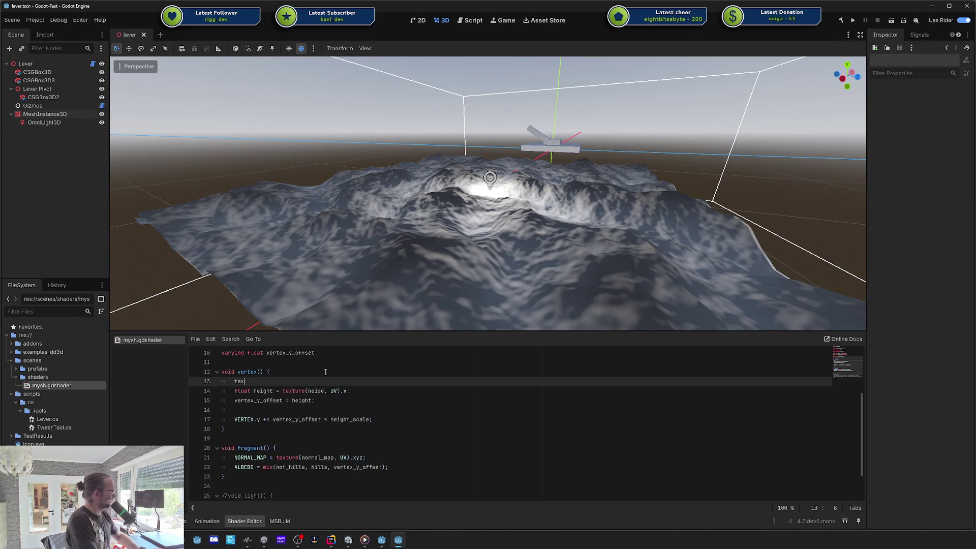
{"action": "key", "text": "BackSpace"}
{"action": "key", "text": "BackSpace"}
{"action": "key", "text": "BackSpace"}
{"action": "type", "text": "v"}
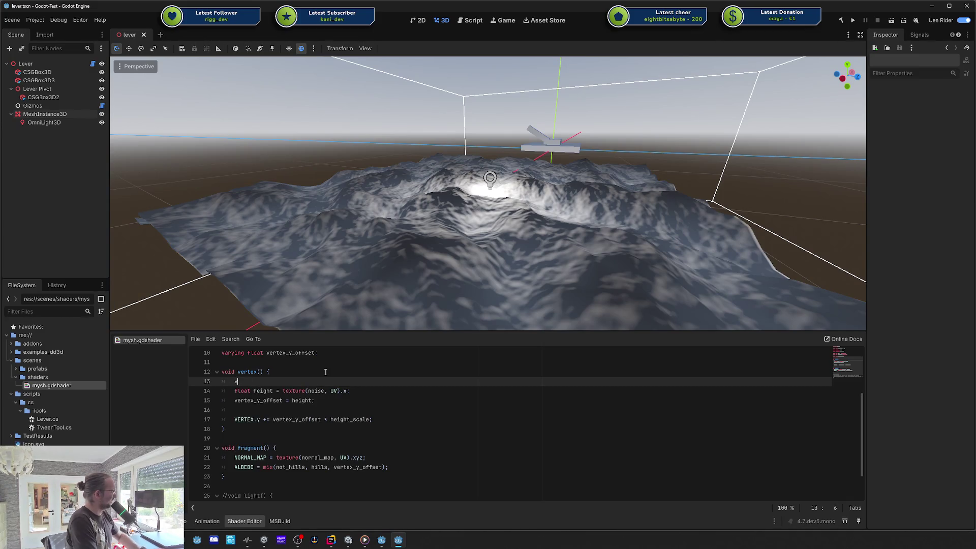
{"action": "type", "text": "ec2 "}
{"action": "type", "text": "tex-cord"}
{"action": "key", "text": "BackSpace"}
{"action": "key", "text": "BackSpace"}
{"action": "key", "text": "BackSpace"}
{"action": "type", "text": "_coof"}
{"action": "type", "text": "dinat"}
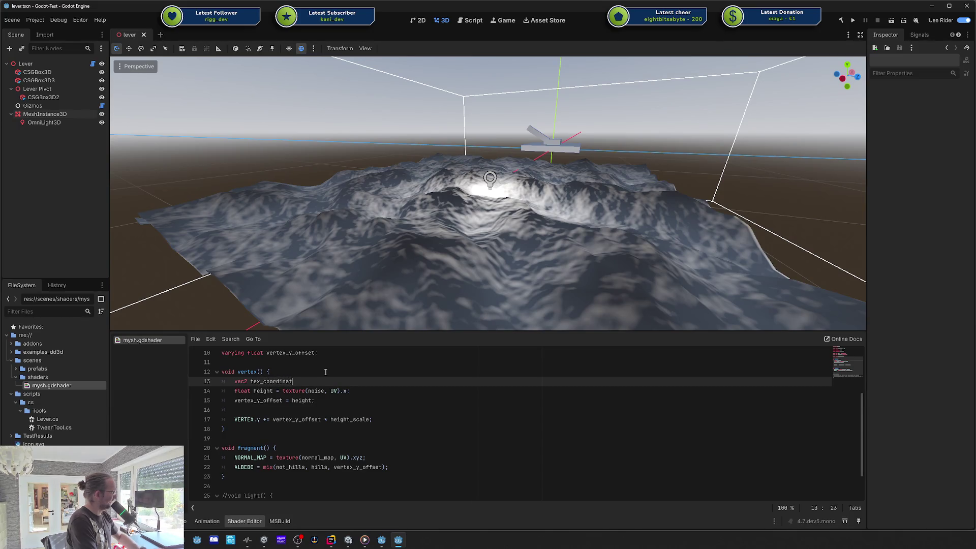
{"action": "type", "text": "es = ERTEX / 2"}
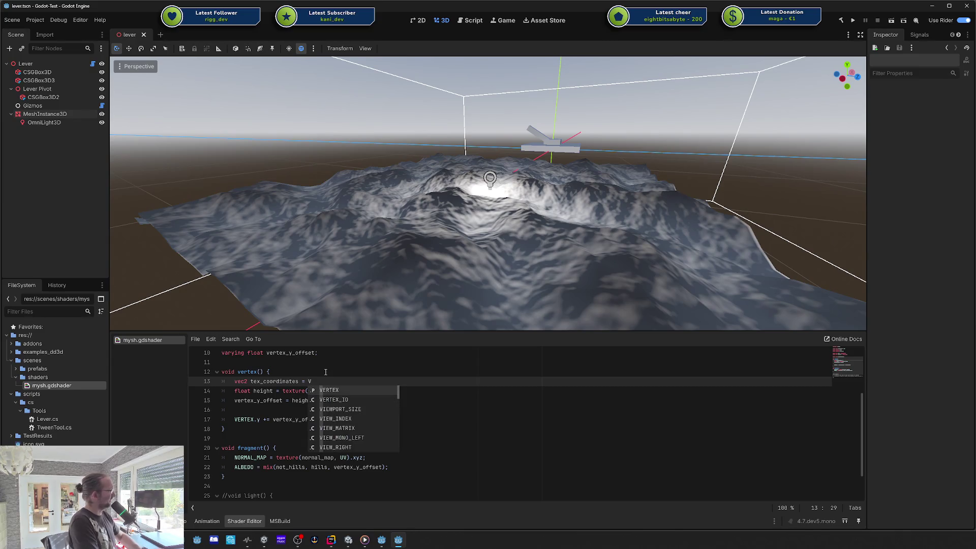
{"action": "type", "text": " +0.5;"}
{"action": "key", "text": "Down"}
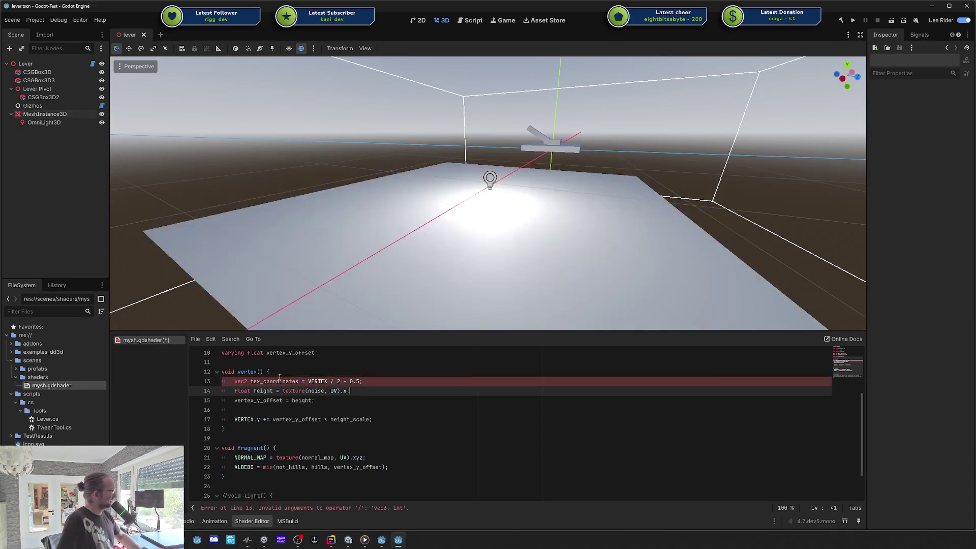
- Revise line 13's expression, swizzling VERTEX to VERTEX.xy
{"action": "double_click", "coordinate": [275, 382]}
{"action": "left_click", "coordinate": [392, 387]}
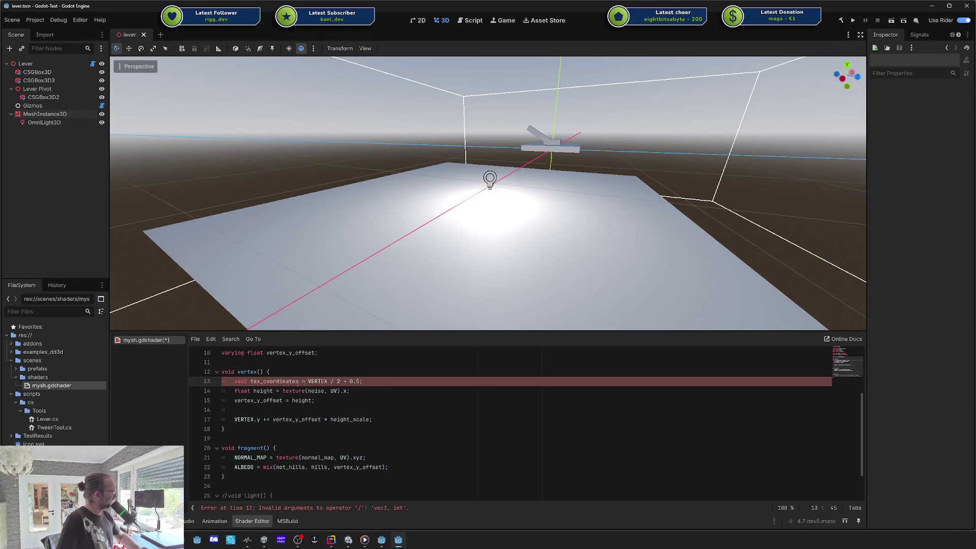
{"action": "left_click", "coordinate": [296, 381]}
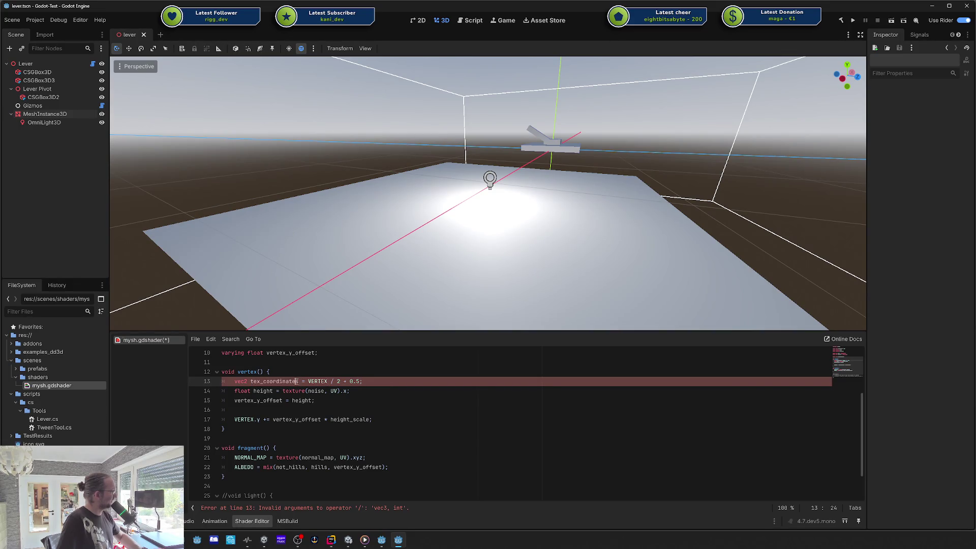
{"action": "double_click", "coordinate": [247, 382]}
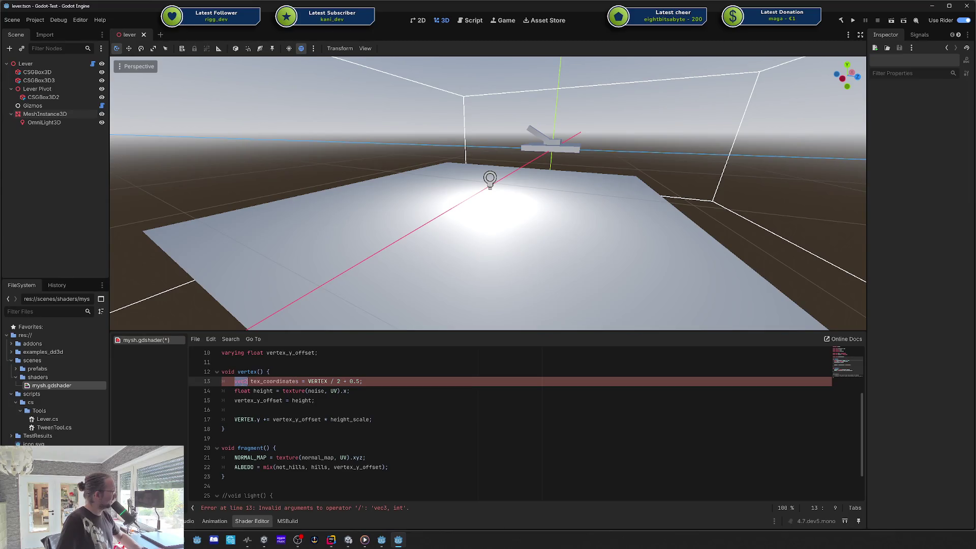
{"action": "left_click", "coordinate": [308, 390]}
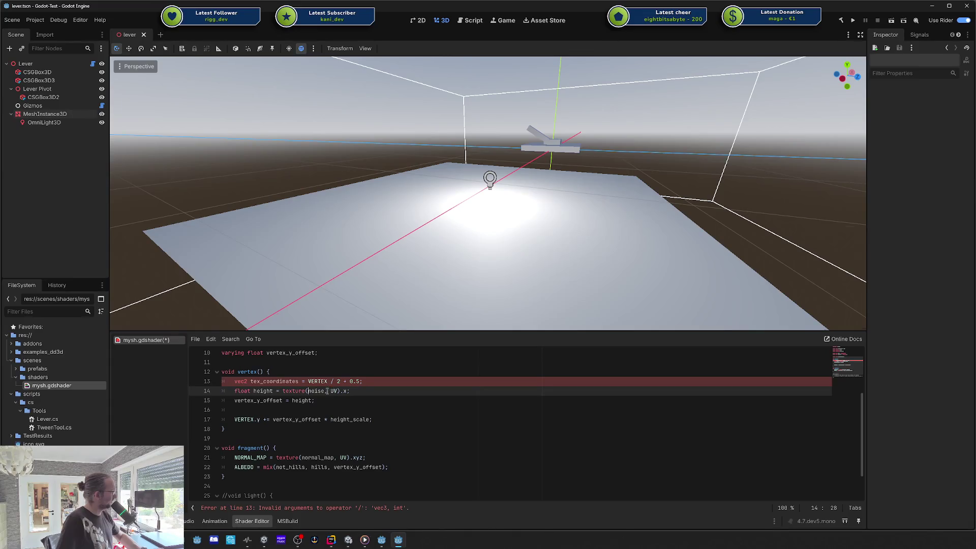
{"action": "left_click", "coordinate": [359, 381]}
{"action": "type", "text": "f"}
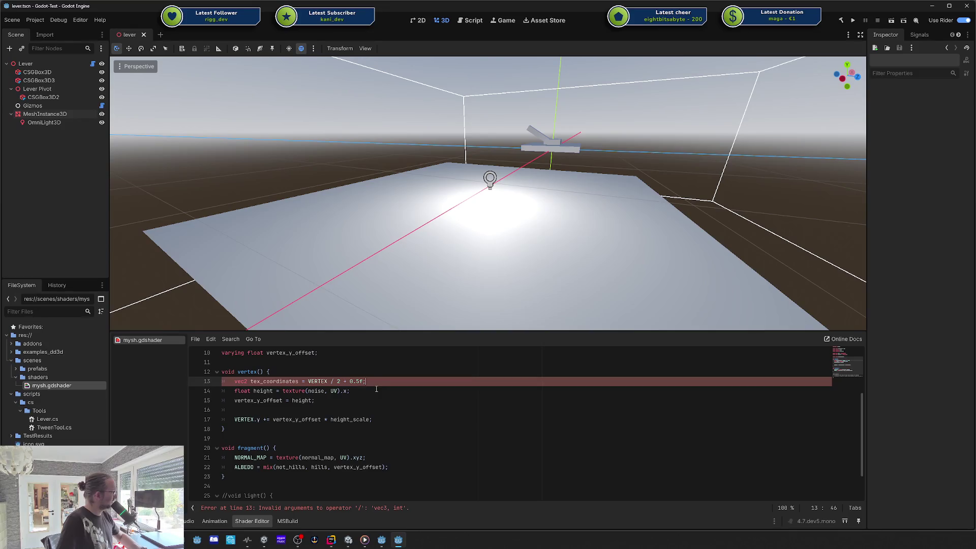
{"action": "left_click", "coordinate": [329, 381]}
{"action": "type", "text": ".xy"}
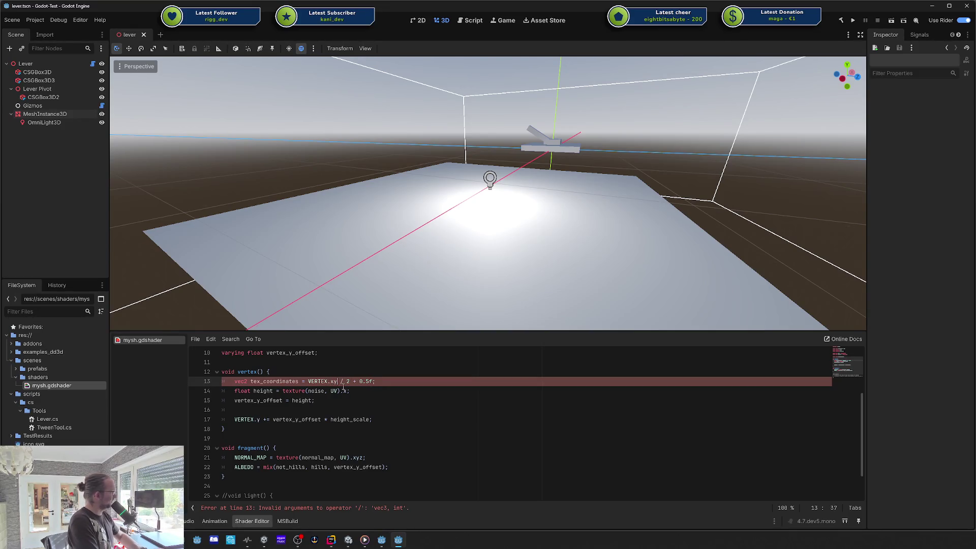
- Try starting a texture() call on a new vertex() line, remove it, and save the shader
{"action": "left_click", "coordinate": [375, 381]}
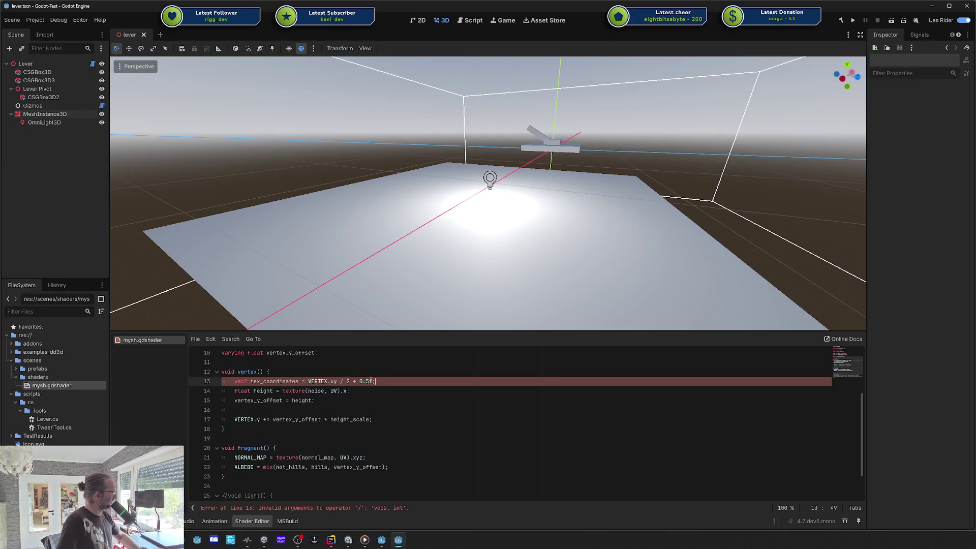
{"action": "left_click", "coordinate": [368, 391]}
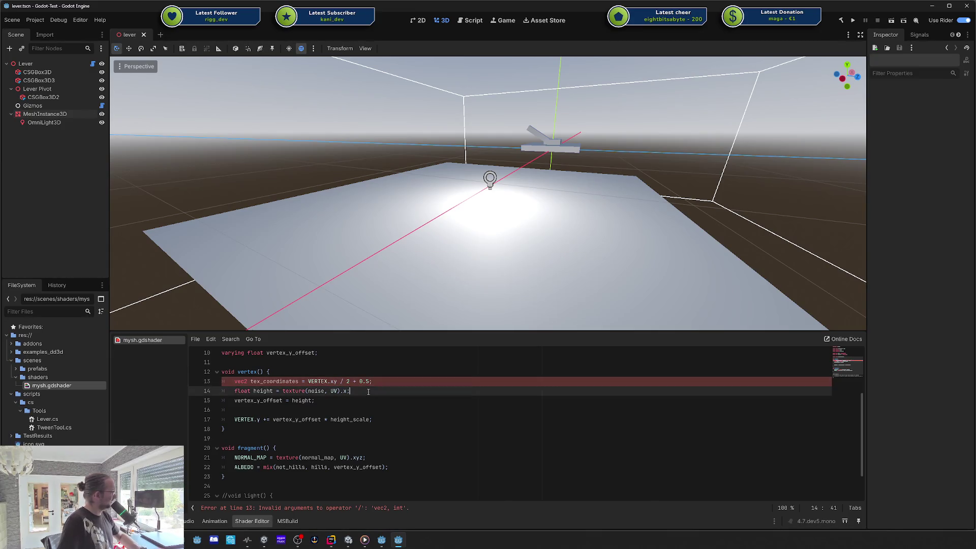
{"action": "left_click", "coordinate": [308, 381]}
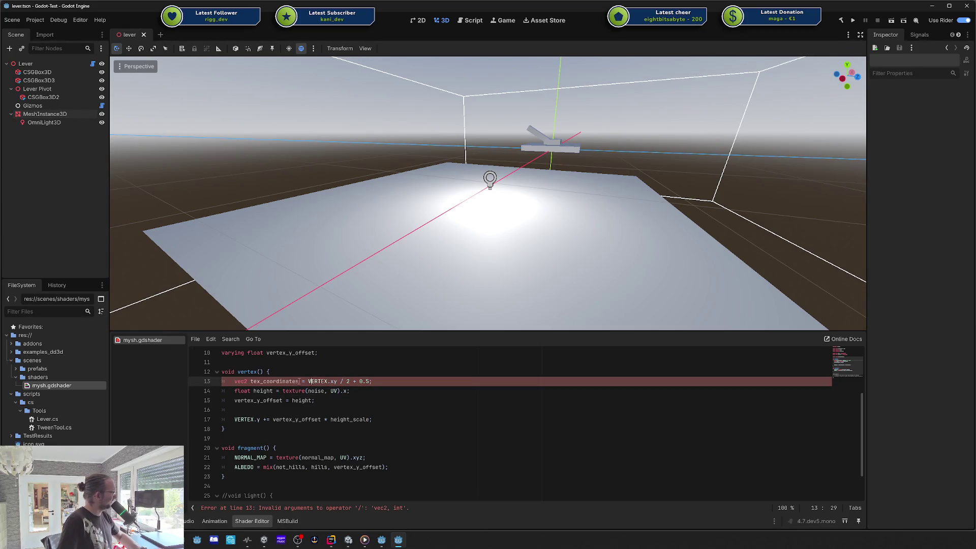
{"action": "left_click", "coordinate": [311, 373]}
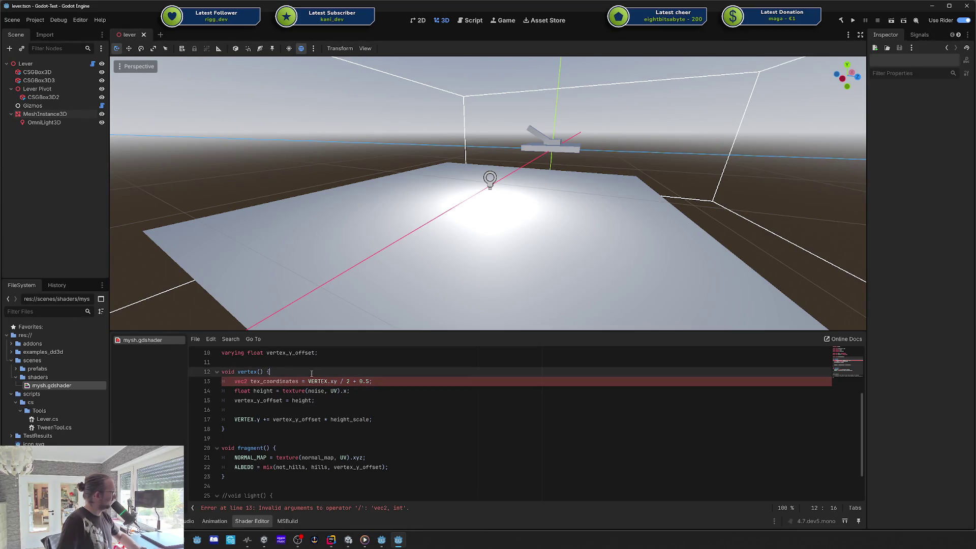
{"action": "key", "text": "Return"}
{"action": "type", "text": "text(r"}
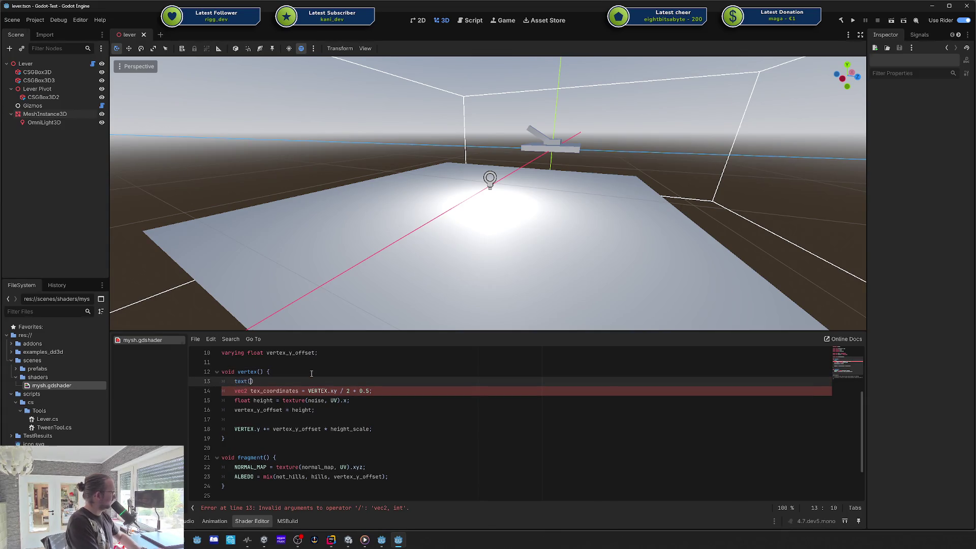
{"action": "key", "text": "BackSpace"}
{"action": "key", "text": "BackSpace"}
{"action": "type", "text": "ure("}
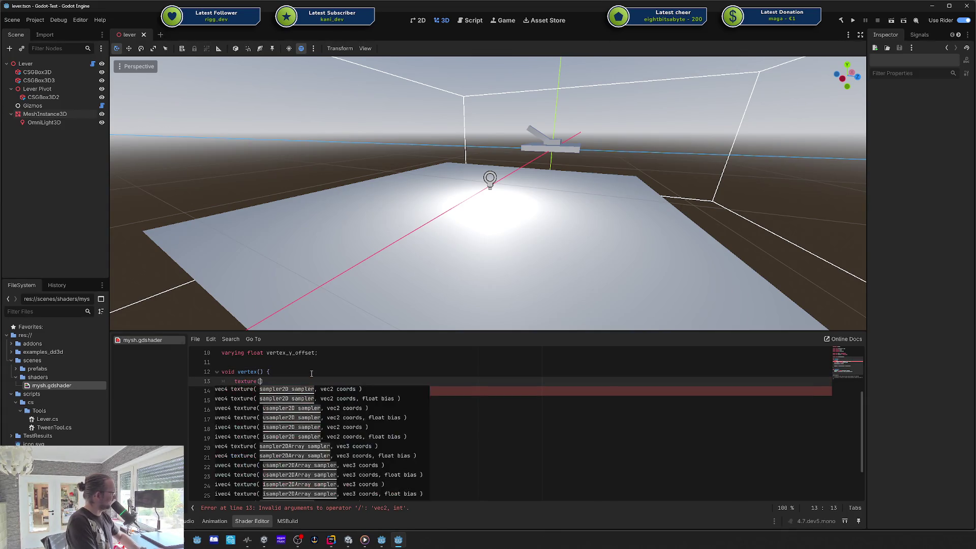
{"action": "key", "text": "BackSpace"}
{"action": "key", "text": "BackSpace"}
{"action": "key", "text": "BackSpace"}
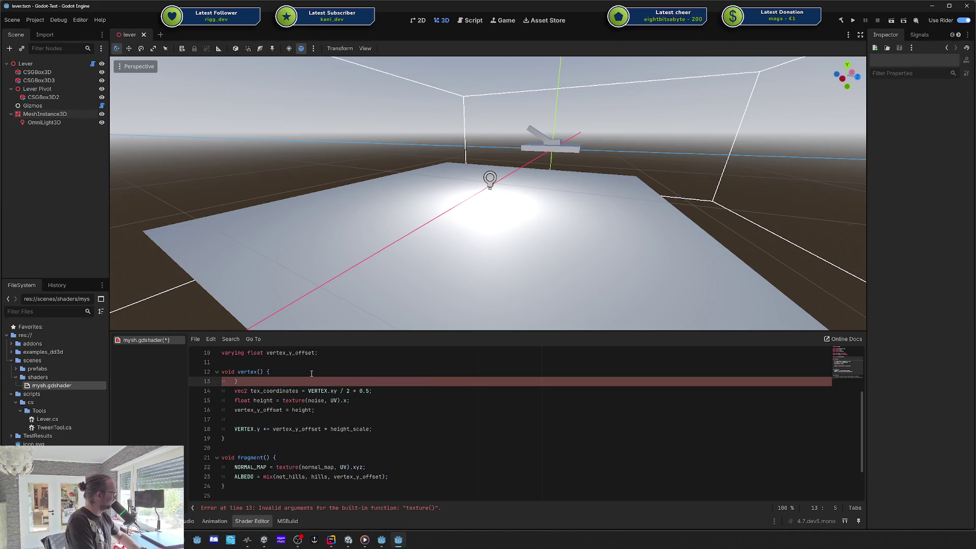
{"action": "key", "text": "ctrl+shift+k"}
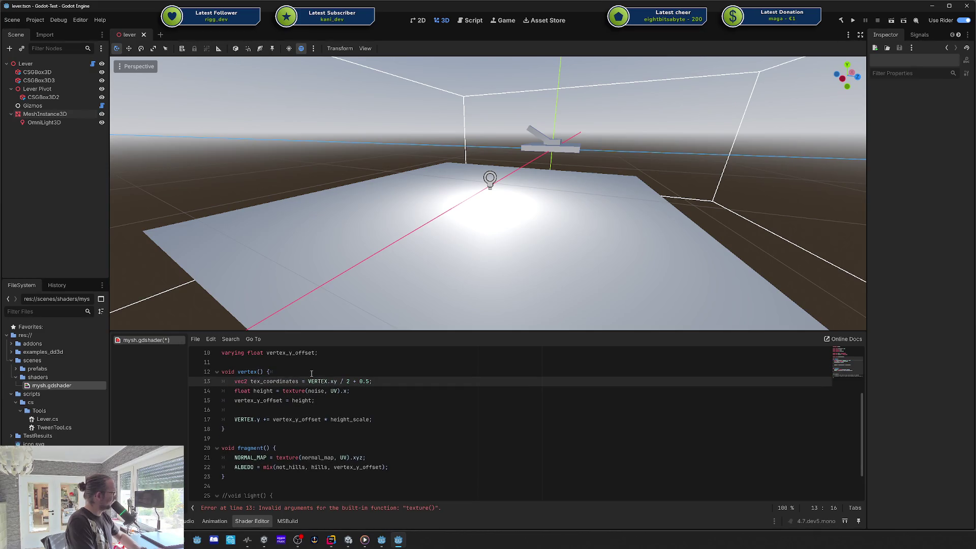
{"action": "key", "text": "ctrl+s"}
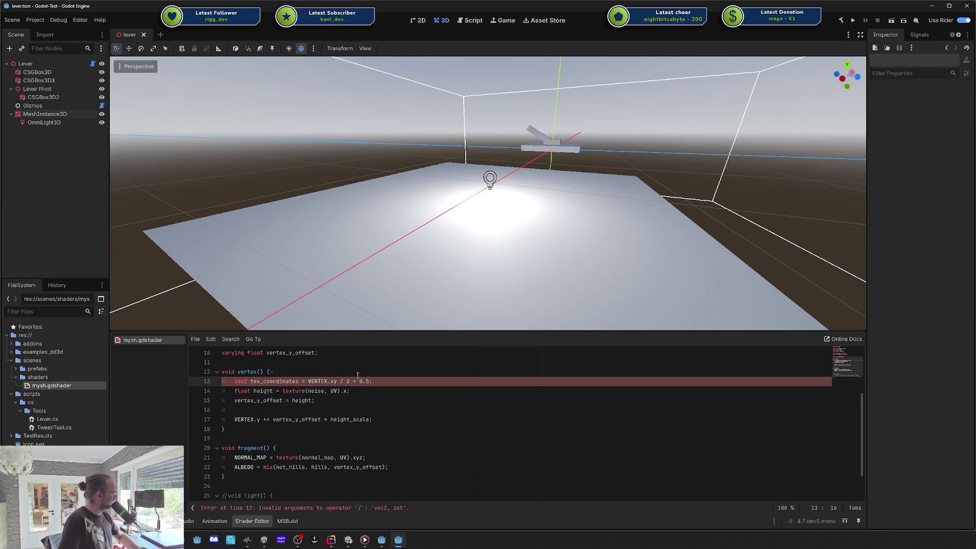
{"action": "double_click", "coordinate": [282, 381]}
- Rename the variable to foo and wrap the VERTEX / 2 division in parentheses on line 13
{"action": "type", "text": "foo"}
{"action": "left_click", "coordinate": [325, 401]}
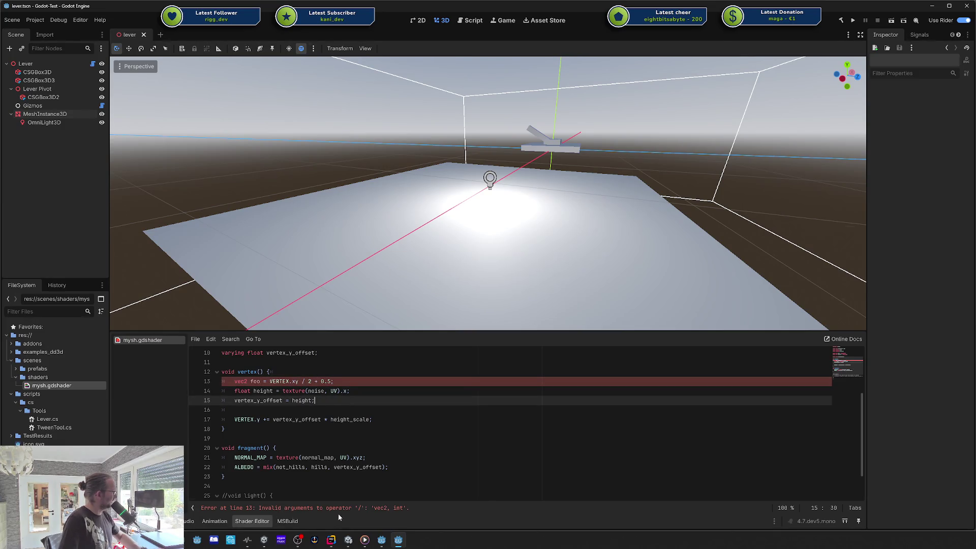
{"action": "left_click", "coordinate": [303, 381]}
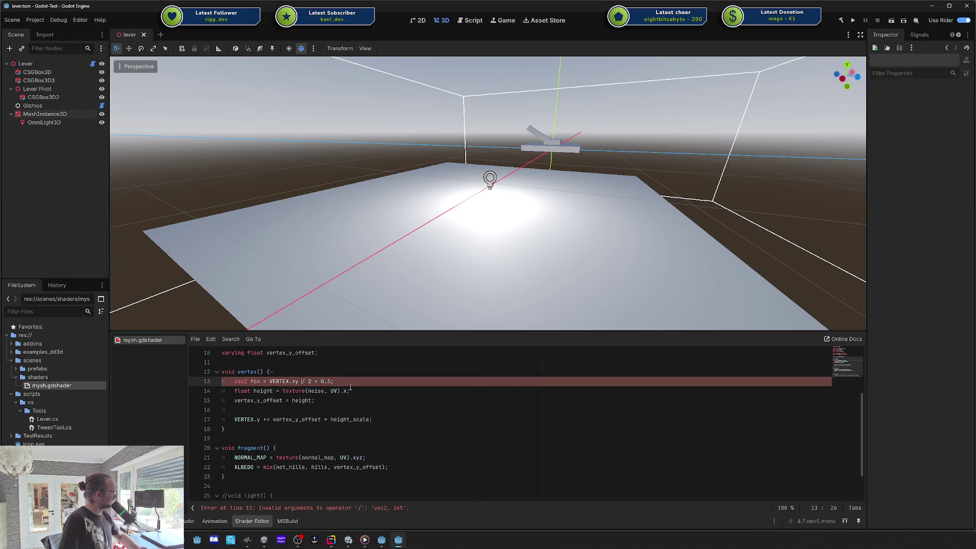
{"action": "key", "text": "Delete"}
{"action": "key", "text": "Delete"}
{"action": "key", "text": "BackSpace"}
{"action": "key", "text": "Down"}
{"action": "key", "text": "Up"}
{"action": "key", "text": "ctrl+Left"}
{"action": "type", "text": "("}
{"action": "key", "text": "ctrl+Right"}
{"action": "key", "text": "ctrl+Right"}
{"action": "key", "text": "ctrl+Right"}
{"action": "type", "text": ")"}
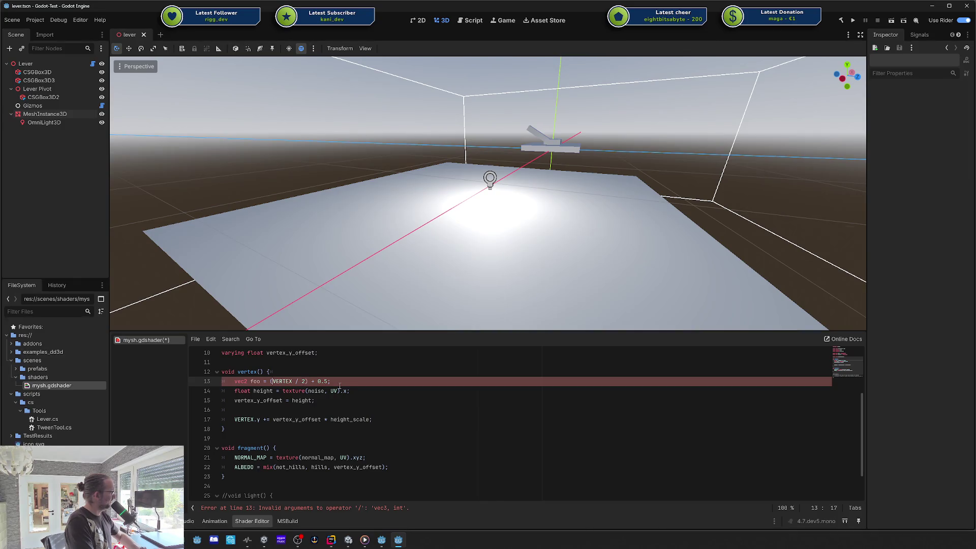
- Replace VERTEX with VERTEX_ID.xy from autocomplete and save to recompile
{"action": "key", "text": "ctrl+Delete"}
{"action": "type", "text": "VER"}
{"action": "key", "text": "Down"}
{"action": "key", "text": "Return"}
{"action": "type", "text": ".x"}
{"action": "key", "text": "BackSpace"}
{"action": "type", "text": "y"}
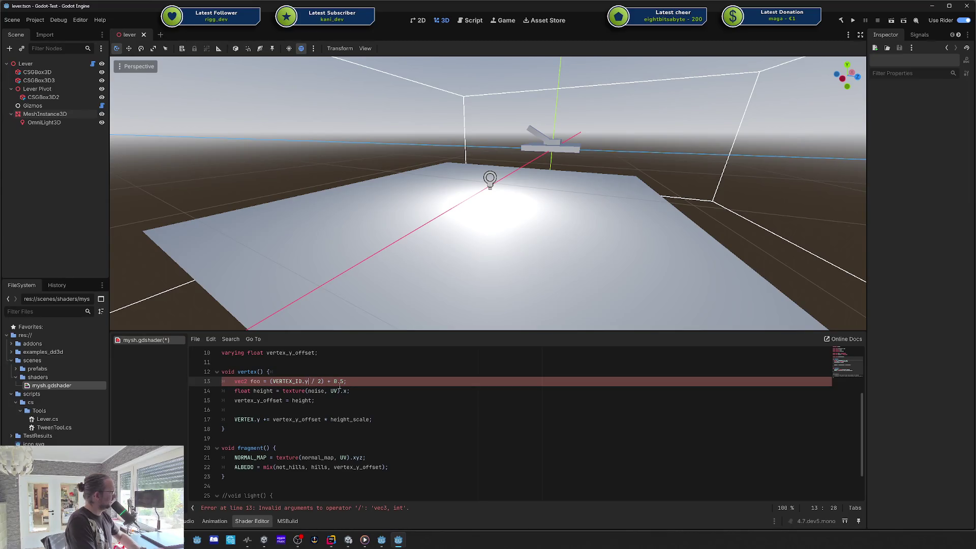
{"action": "key", "text": "BackSpace"}
{"action": "key", "text": "BackSpace"}
{"action": "type", "text": ".xy"}
{"action": "key", "text": "ctrl+s"}
{"action": "key", "text": "Down"}
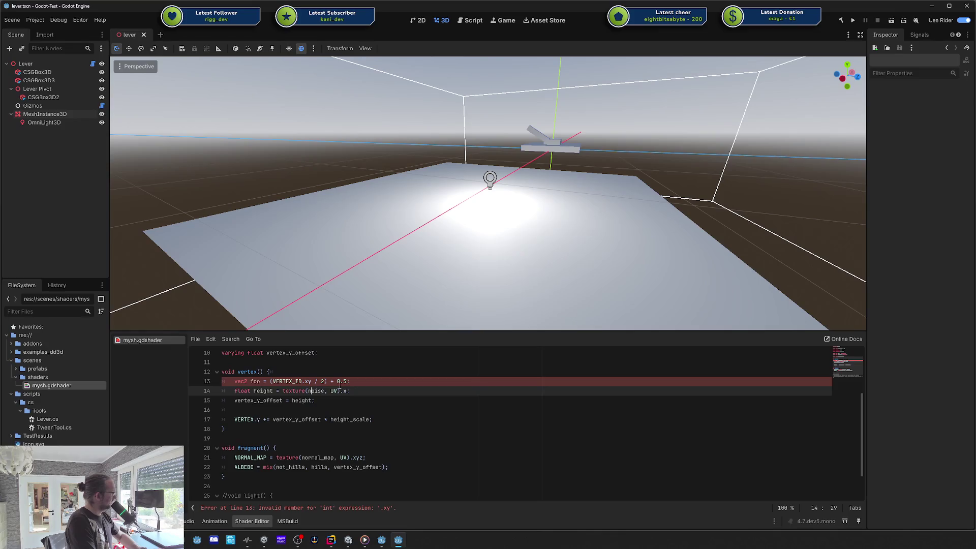
- Change the divisor to 2.0, drop the opening parenthesis and the .xy swizzle, and recompile
{"action": "key", "text": "Up"}
{"action": "key", "text": "Right"}
{"action": "key", "text": "Right"}
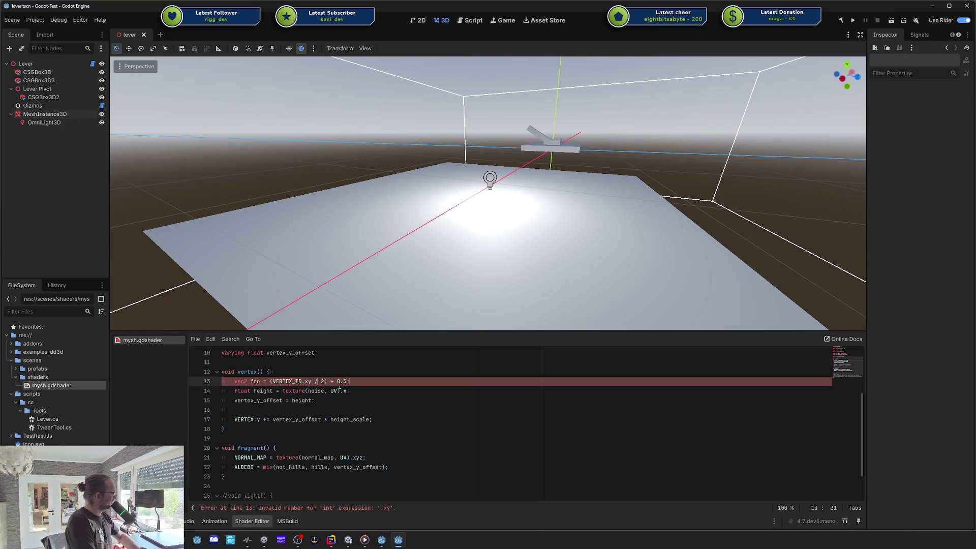
{"action": "left_click", "coordinate": [340, 384]}
{"action": "key", "text": "Left"}
{"action": "key", "text": "Left"}
{"action": "type", "text": "."}
{"action": "key", "text": "ctrl+Left"}
{"action": "key", "text": "ctrl+Left"}
{"action": "key", "text": "ctrl+Left"}
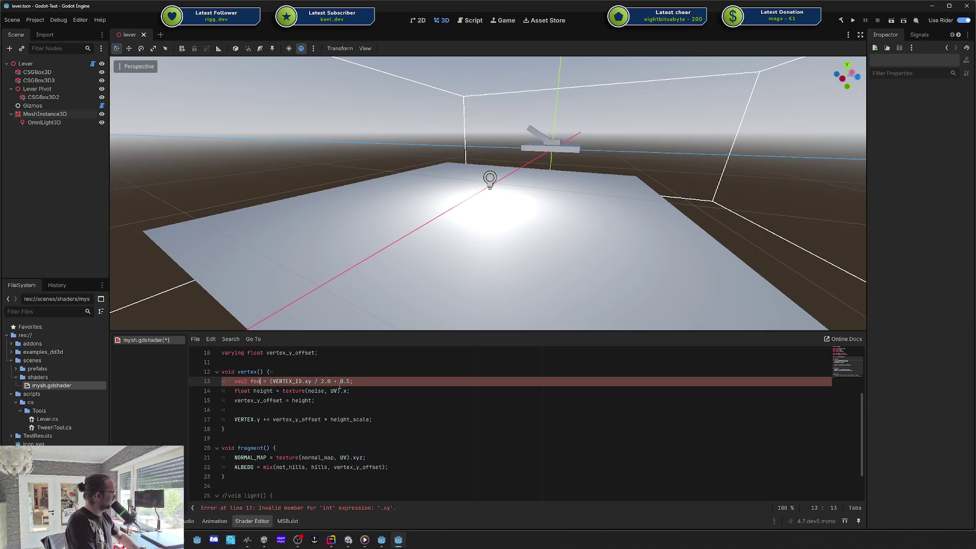
{"action": "key", "text": "BackSpace"}
{"action": "key", "text": "ctrl+s"}
{"action": "key", "text": "Down"}
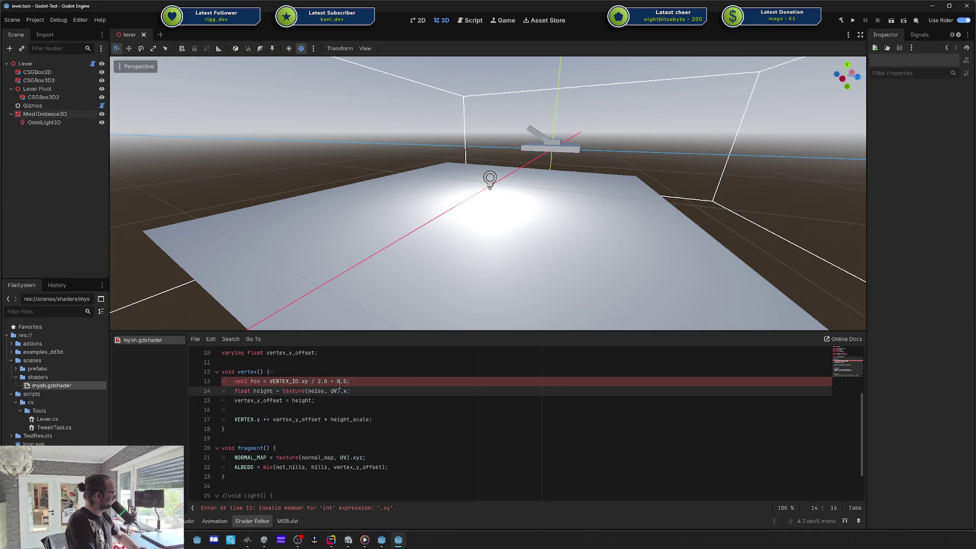
{"action": "key", "text": "Up"}
{"action": "key", "text": "ctrl+Right"}
{"action": "key", "text": "BackSpace"}
{"action": "key", "text": "BackSpace"}
{"action": "key", "text": "BackSpace"}
{"action": "key", "text": "Down"}
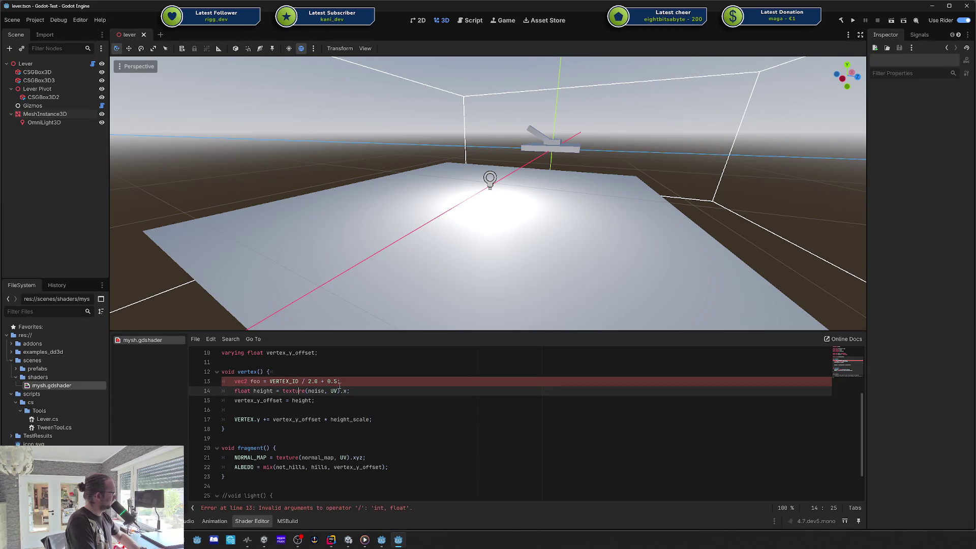
- Change line 13's type to float, trim VERTEX_ID back to VERTEX, and save
{"action": "key", "text": "Up"}
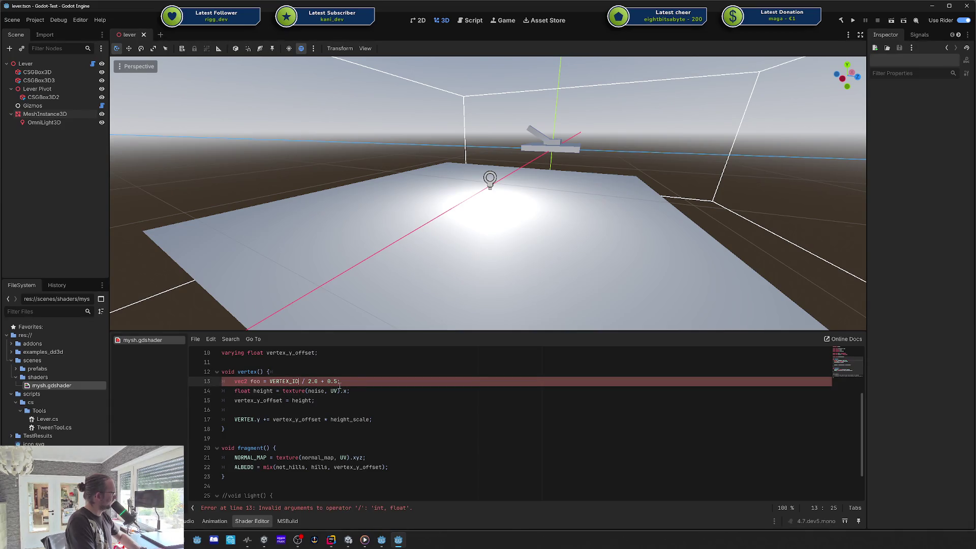
{"action": "key", "text": "Home"}
{"action": "key", "text": "ctrl+shift+Right"}
{"action": "type", "text": "float"}
{"action": "key", "text": "Down"}
{"action": "key", "text": "ctrl+s"}
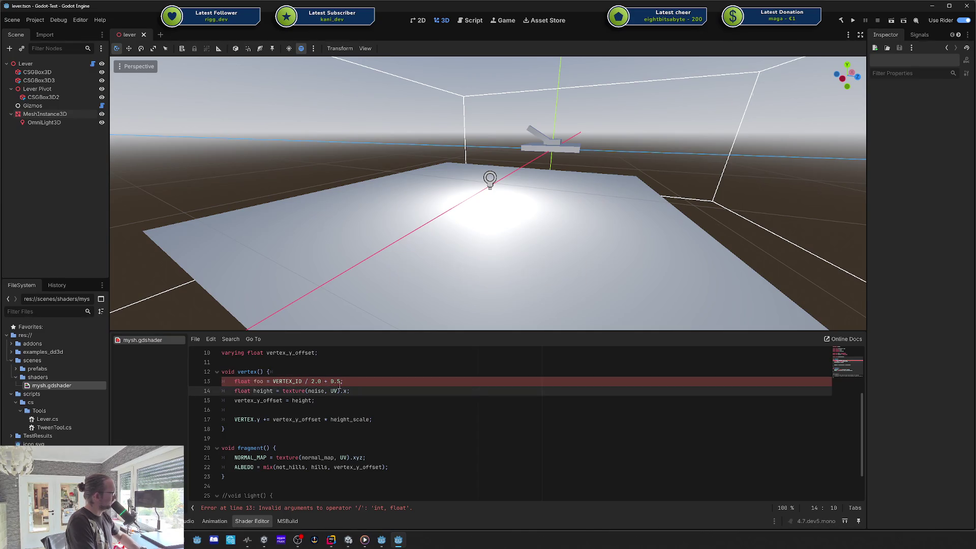
{"action": "key", "text": "Up"}
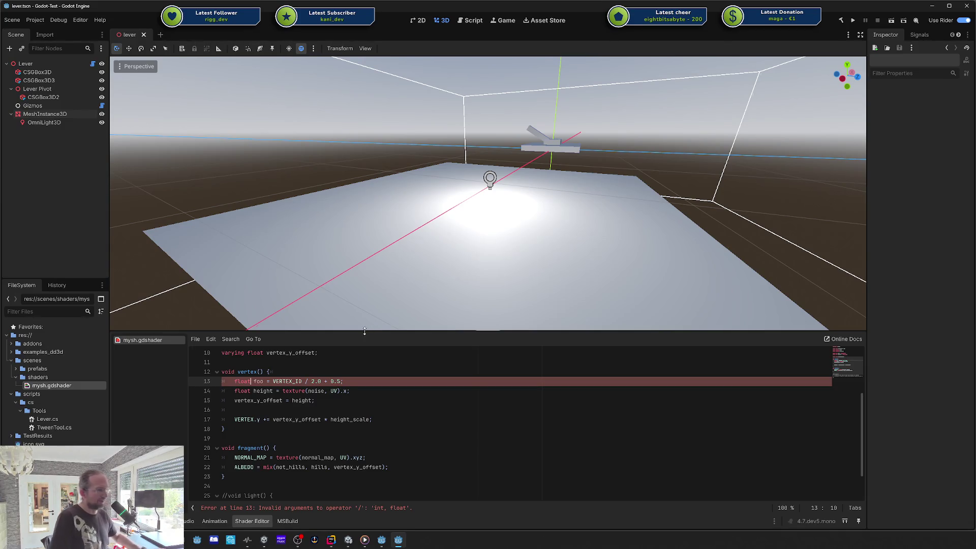
{"action": "left_click", "coordinate": [328, 391]}
{"action": "left_click", "coordinate": [300, 381]}
{"action": "key", "text": "BackSpace"}
{"action": "key", "text": "BackSpace"}
{"action": "key", "text": "BackSpace"}
{"action": "key", "text": "ctrl+s"}
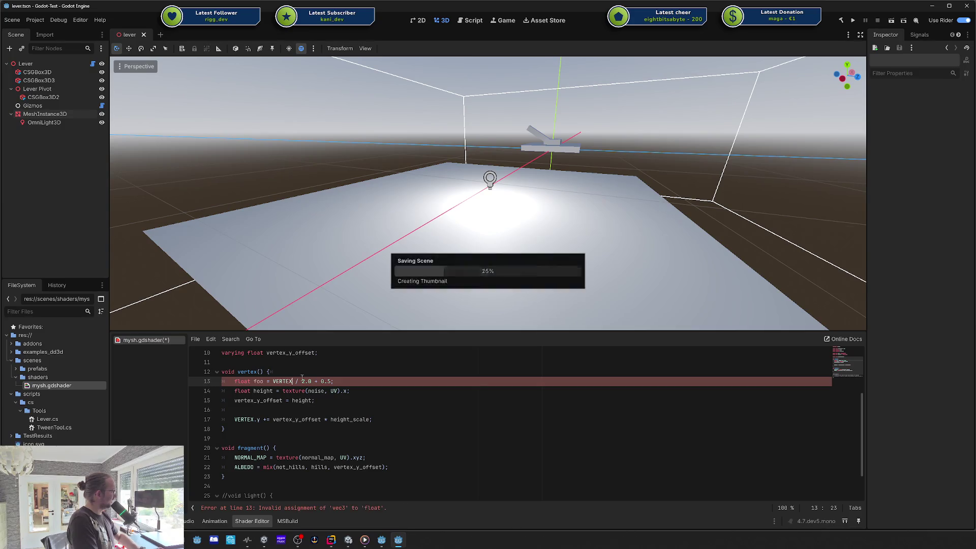
- Restore vec2 as the type and VERTEX.xy on line 13, then save to see the displaced terrain
{"action": "key", "text": "Home"}
{"action": "key", "text": "ctrl+shift+Right"}
{"action": "type", "text": "vec2"}
{"action": "key", "text": "Down"}
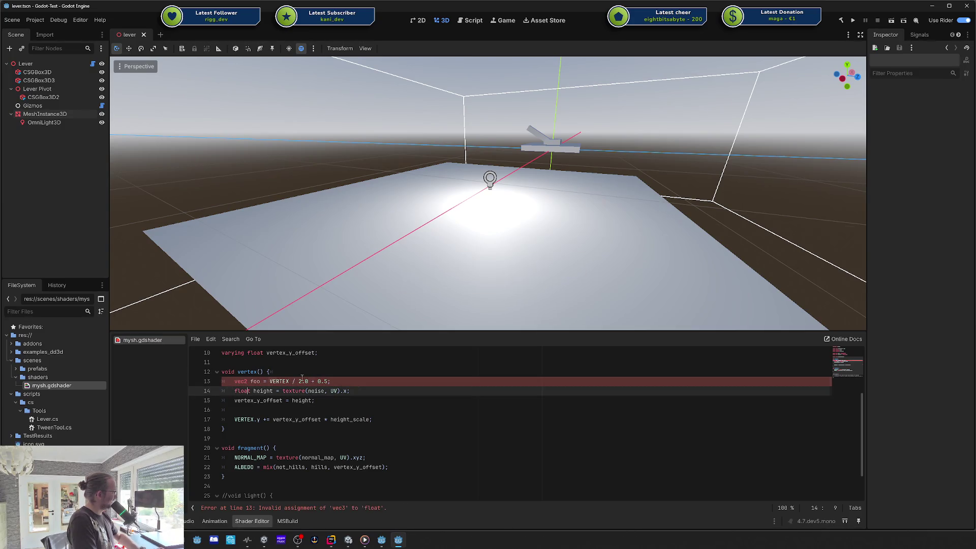
{"action": "key", "text": "Up"}
{"action": "key", "text": "ctrl+Right"}
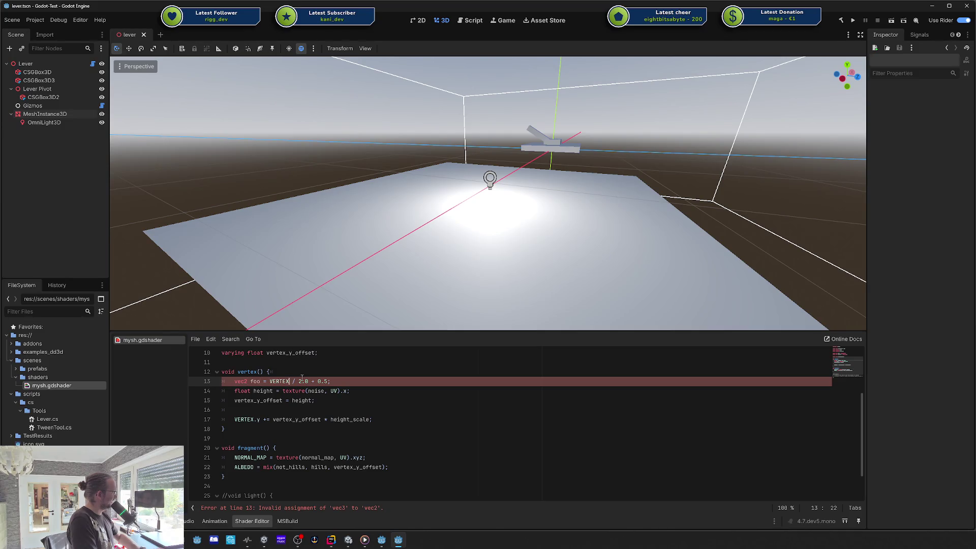
{"action": "type", "text": ".xy"}
{"action": "key", "text": "ctrl+s"}
{"action": "key", "text": "Down"}
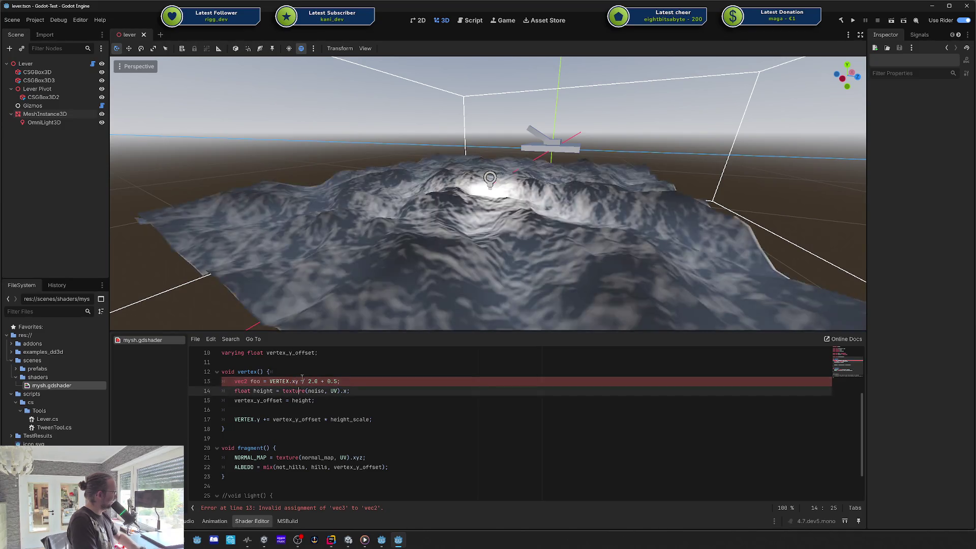
- Briefly substitute foo for UV in the noise lookup, then undo back to UV
{"action": "left_click", "coordinate": [258, 381]}
{"action": "double_click", "coordinate": [257, 381]}
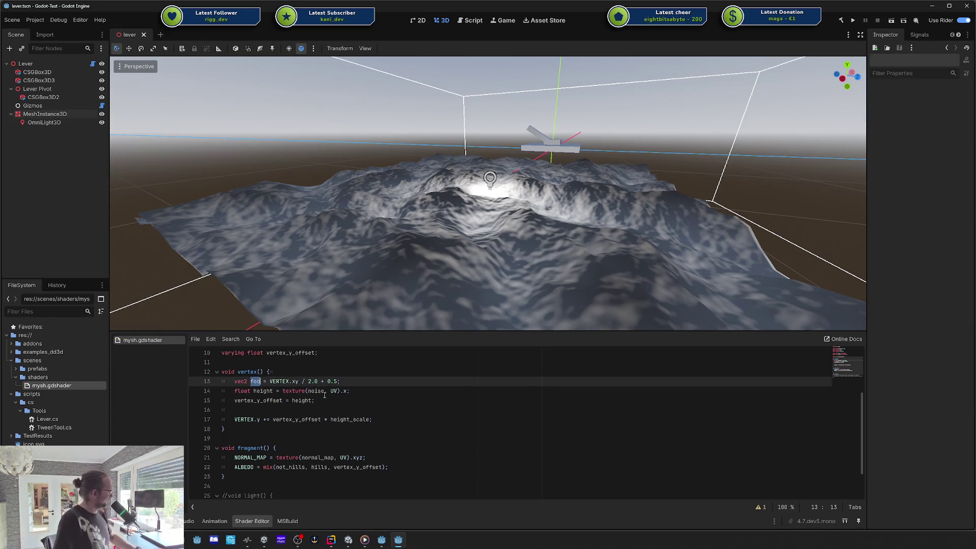
{"action": "double_click", "coordinate": [333, 391]}
{"action": "type", "text": "foo"}
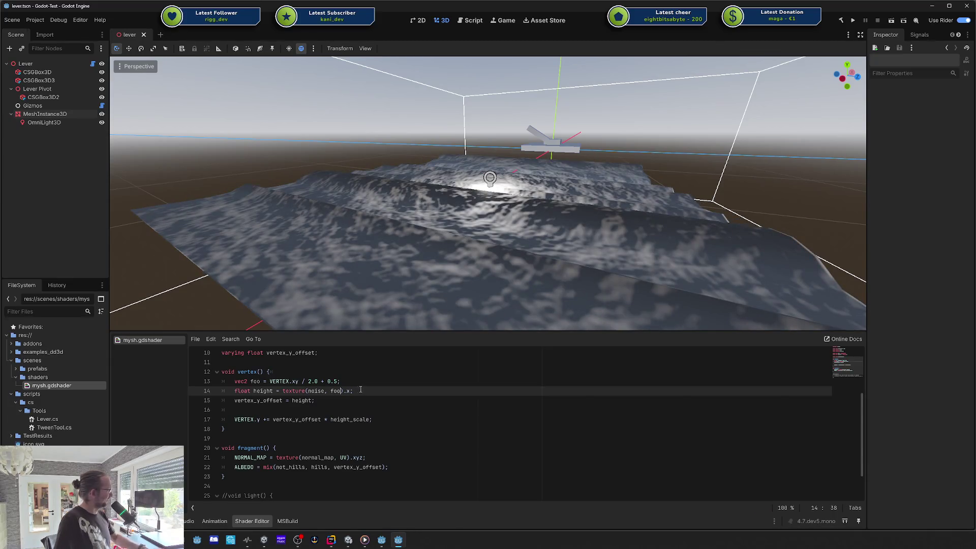
{"action": "key", "text": "ctrl+z"}
{"action": "double_click", "coordinate": [297, 381]}
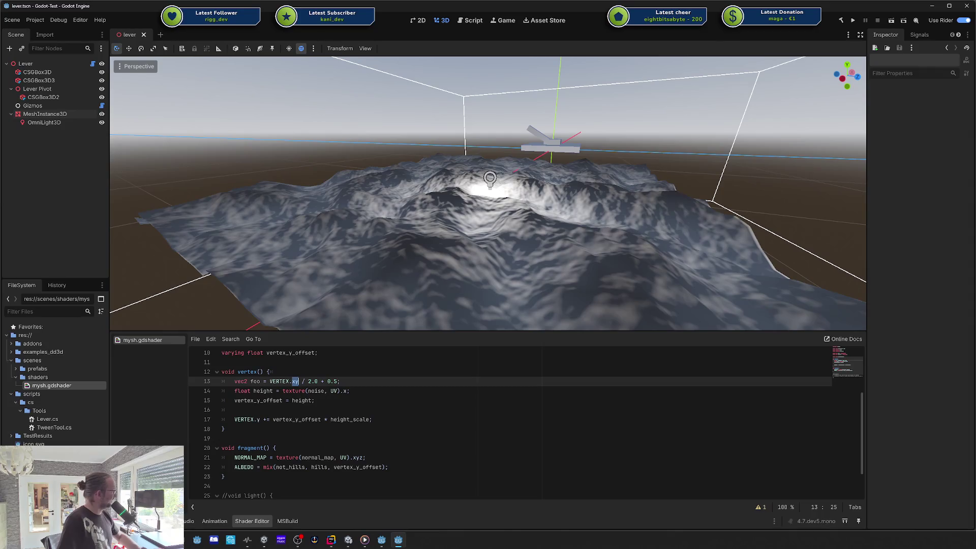
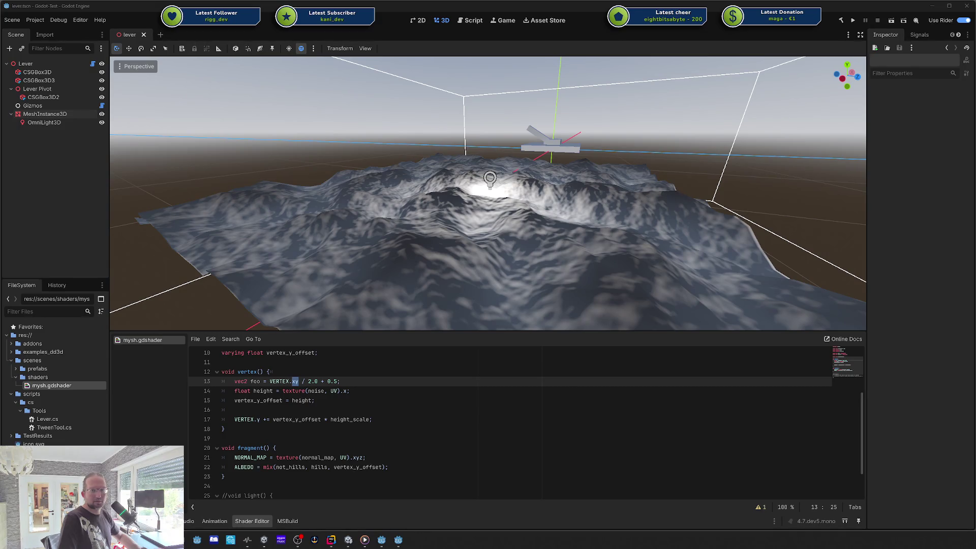
- Change the swizzle on line 13 from VERTEX.xy to VERTEX.xz
{"action": "left_click", "coordinate": [300, 381]}
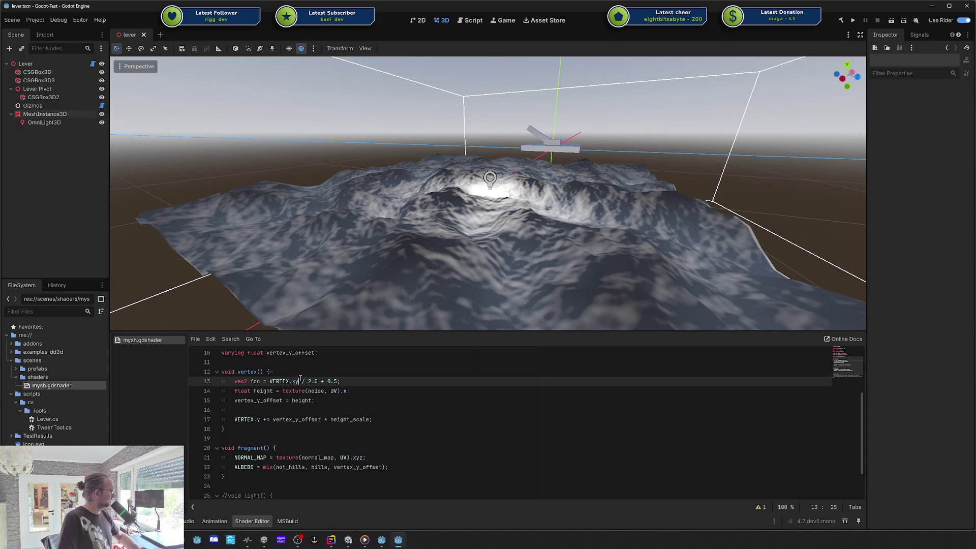
{"action": "key", "text": "BackSpace"}
{"action": "type", "text": "z"}
{"action": "key", "text": "Down"}
- Try foo in line 14's texture lookup, then revert it to UV
{"action": "key", "text": "BackSpace"}
{"action": "key", "text": "BackSpace"}
{"action": "type", "text": "foo"}
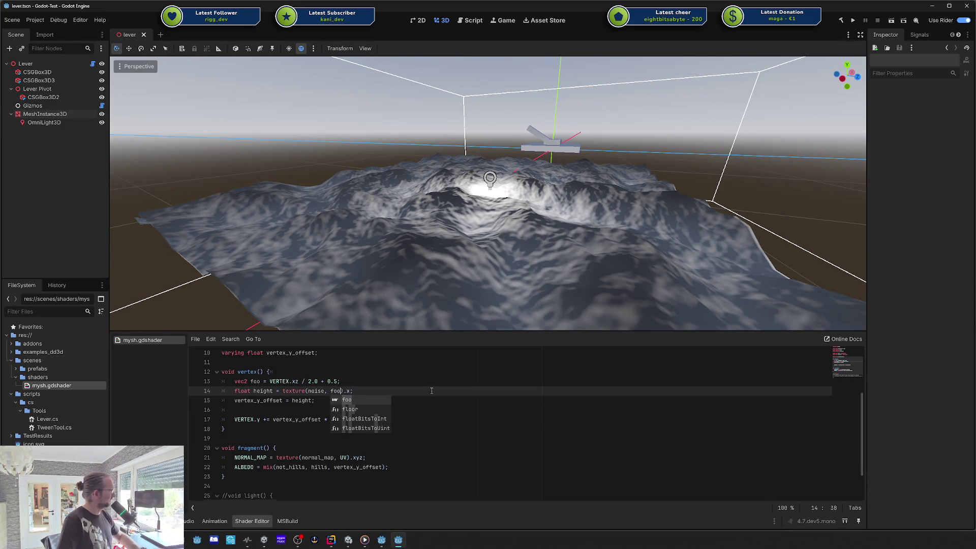
{"action": "left_click", "coordinate": [431, 390]}
{"action": "double_click", "coordinate": [335, 389]}
{"action": "type", "text": "I"}
{"action": "key", "text": "BackSpace"}
{"action": "type", "text": "UV"}
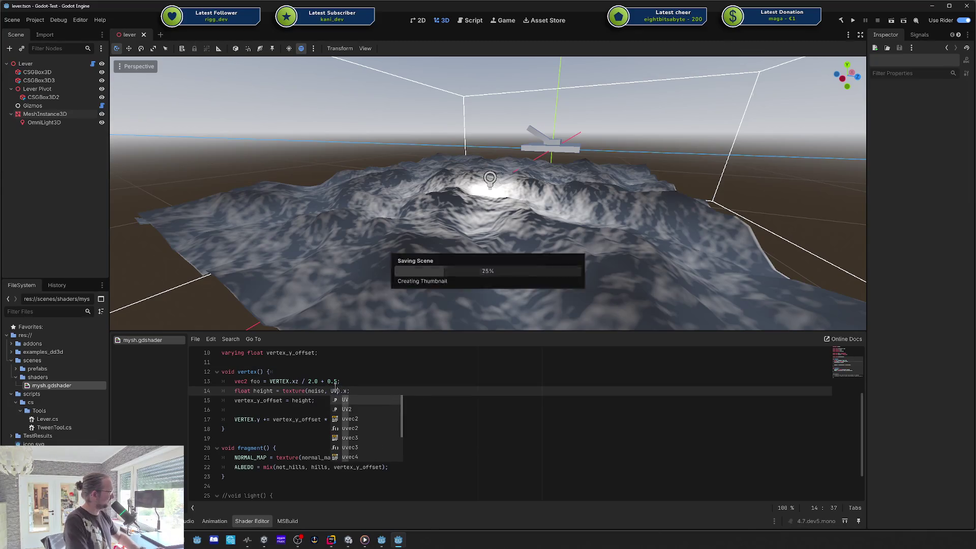
{"action": "type", "text": "foo"}
{"action": "key", "text": "BackSpace"}
{"action": "key", "text": "BackSpace"}
{"action": "key", "text": "BackSpace"}
{"action": "type", "text": "UV"}
{"action": "key", "text": "End"}
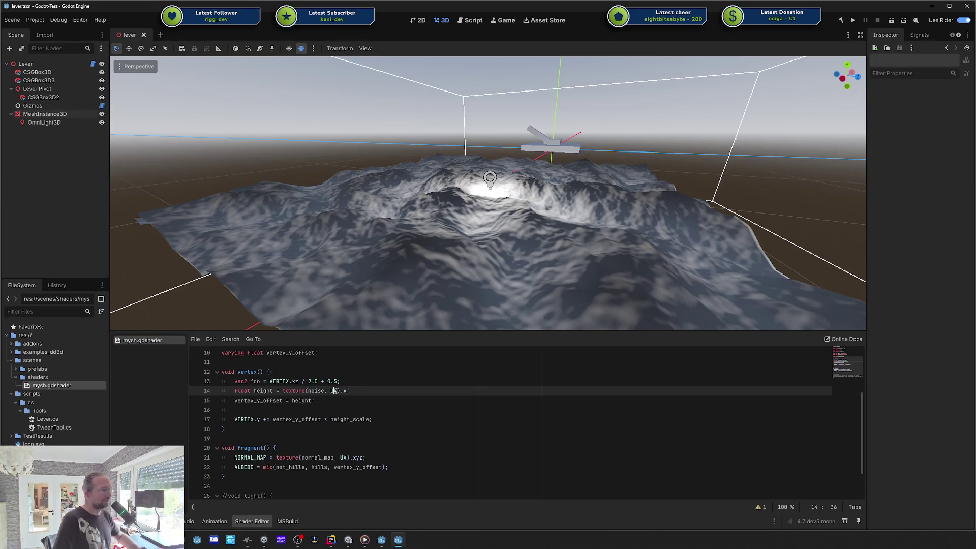
- Try a .xy swizzle after UV on line 14, then remove it again
{"action": "key", "text": "Right"}
{"action": "key", "text": "Right"}
{"action": "type", "text": ".xy"}
{"action": "key", "text": "Escape"}
{"action": "key", "text": "Down"}
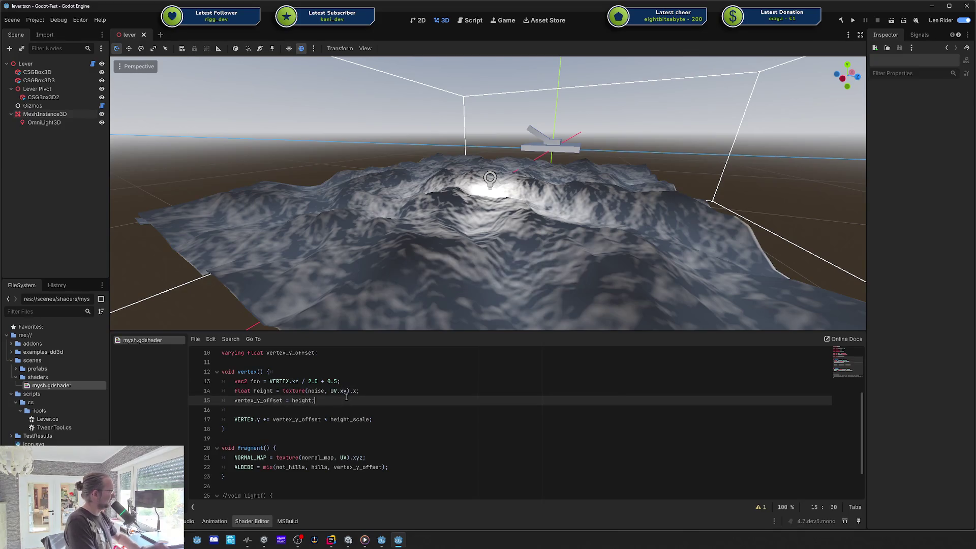
{"action": "key", "text": "Up"}
{"action": "key", "text": "BackSpace"}
{"action": "key", "text": "BackSpace"}
{"action": "key", "text": "BackSpace"}
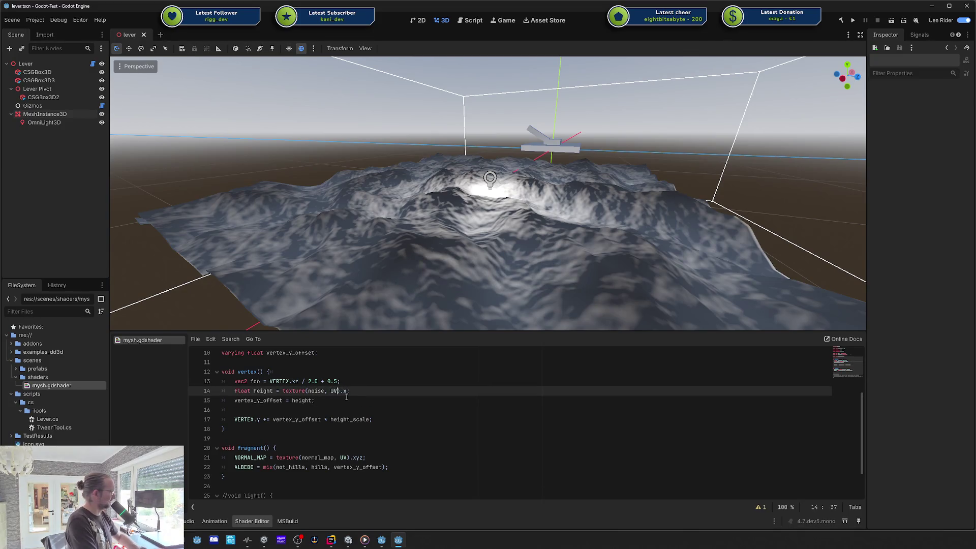
{"action": "key", "text": "Escape"}
{"action": "key", "text": "Up"}
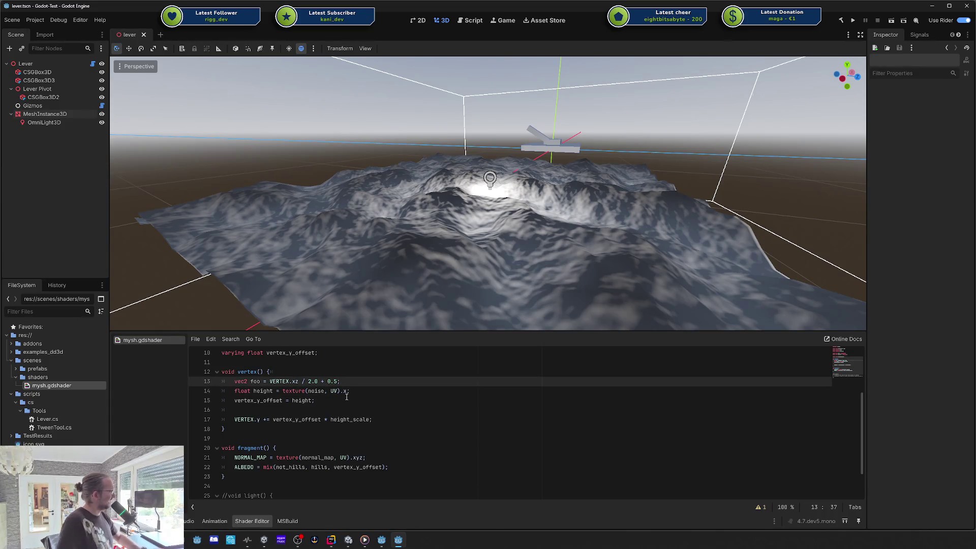
- Select the foo expression on line 13, then bring up the 'Your first 3D shader' docs
{"action": "left_click", "coordinate": [290, 381]}
{"action": "left_click_drag", "start_coordinate": [276, 383], "coordinate": [341, 381]}
{"action": "left_click", "coordinate": [341, 381]}
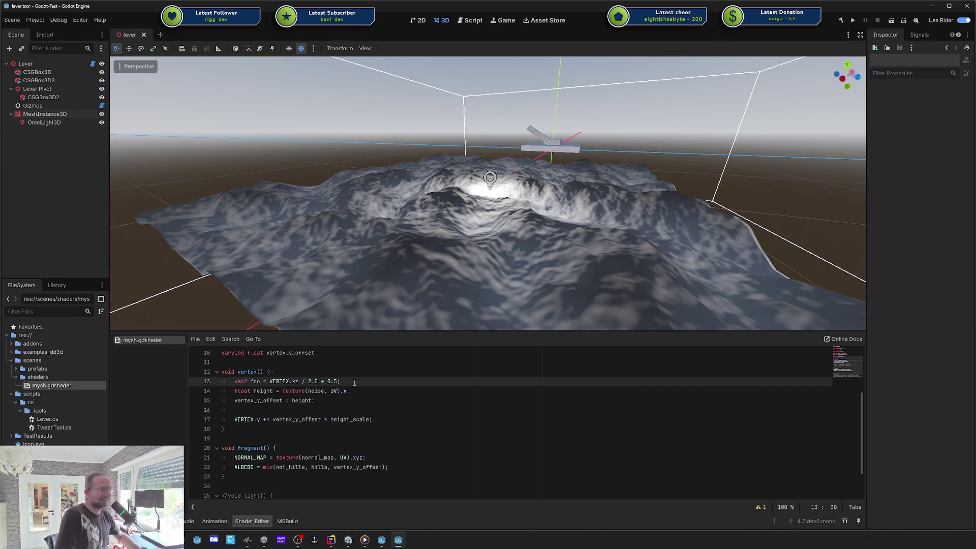
{"action": "key", "text": "alt+Tab"}
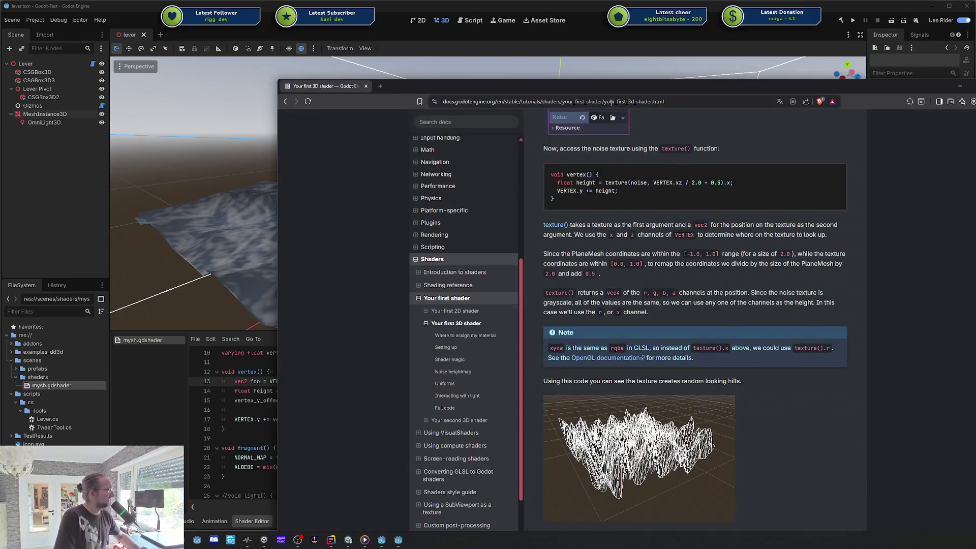
- Move the docs window left and inspect the height sampling sample code
{"action": "left_click", "coordinate": [611, 102]}
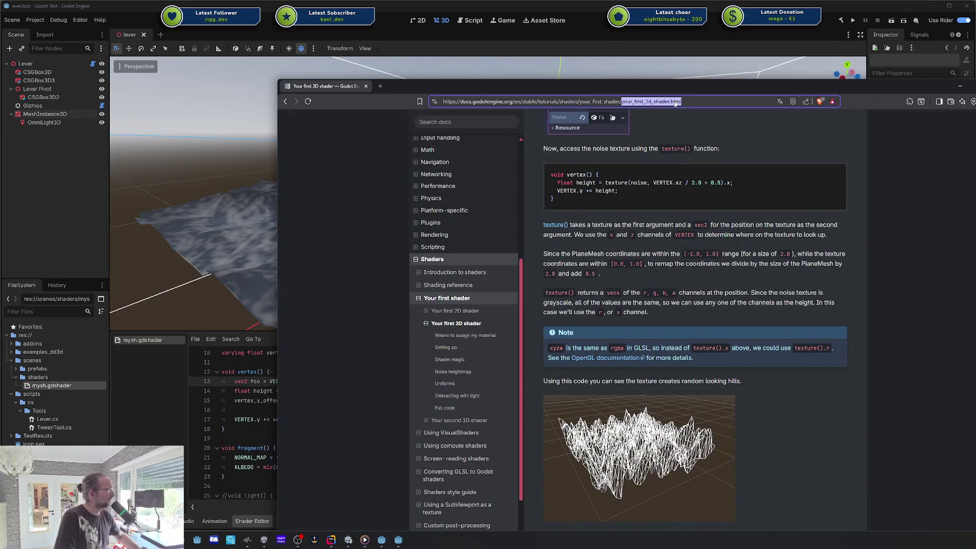
{"action": "left_click_drag", "start_coordinate": [653, 87], "coordinate": [574, 83]}
{"action": "left_click_drag", "start_coordinate": [526, 178], "coordinate": [656, 179]}
{"action": "left_click", "coordinate": [544, 189]}
{"action": "double_click", "coordinate": [527, 186]}
{"action": "left_click", "coordinate": [528, 186]}
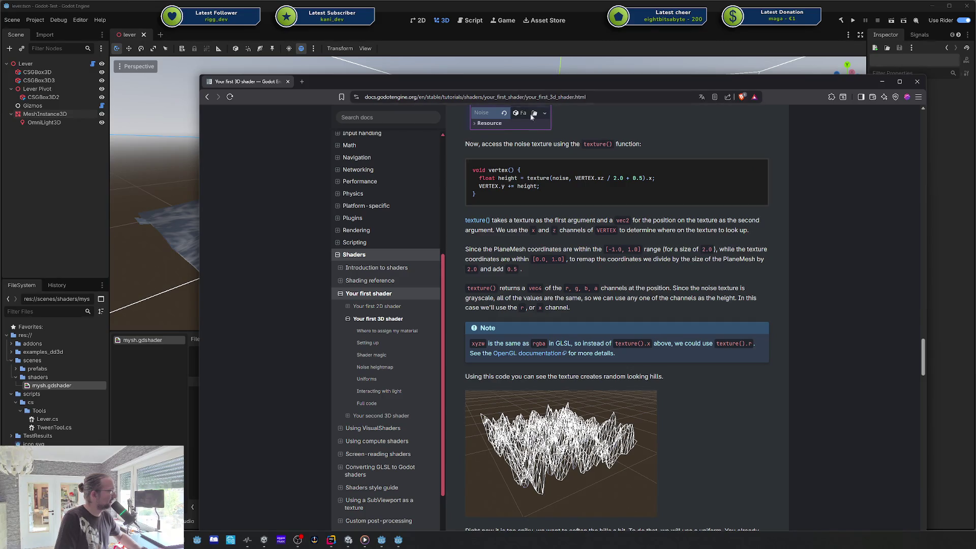
- Scroll back and forth through the Uniforms and normal maps sections
{"action": "scroll", "coordinate": [531, 113], "scroll_direction": "down", "scroll_amount": 12}
{"action": "scroll", "coordinate": [542, 224], "scroll_direction": "down", "scroll_amount": 8}
{"action": "scroll", "coordinate": [521, 202], "scroll_direction": "up", "scroll_amount": 5}
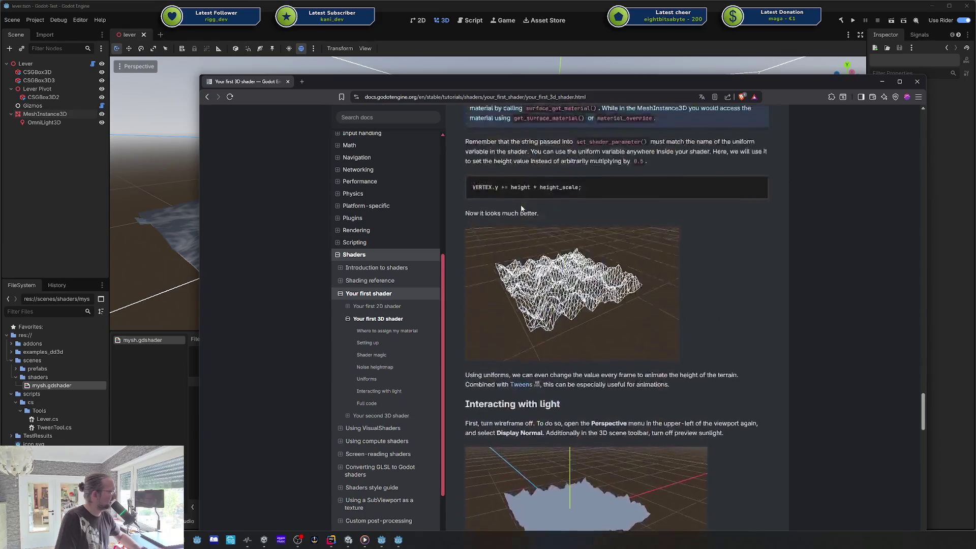
{"action": "scroll", "coordinate": [602, 216], "scroll_direction": "up", "scroll_amount": 5}
{"action": "scroll", "coordinate": [602, 215], "scroll_direction": "up", "scroll_amount": 3}
{"action": "scroll", "coordinate": [602, 215], "scroll_direction": "down", "scroll_amount": 5}
{"action": "scroll", "coordinate": [602, 218], "scroll_direction": "down", "scroll_amount": 10}
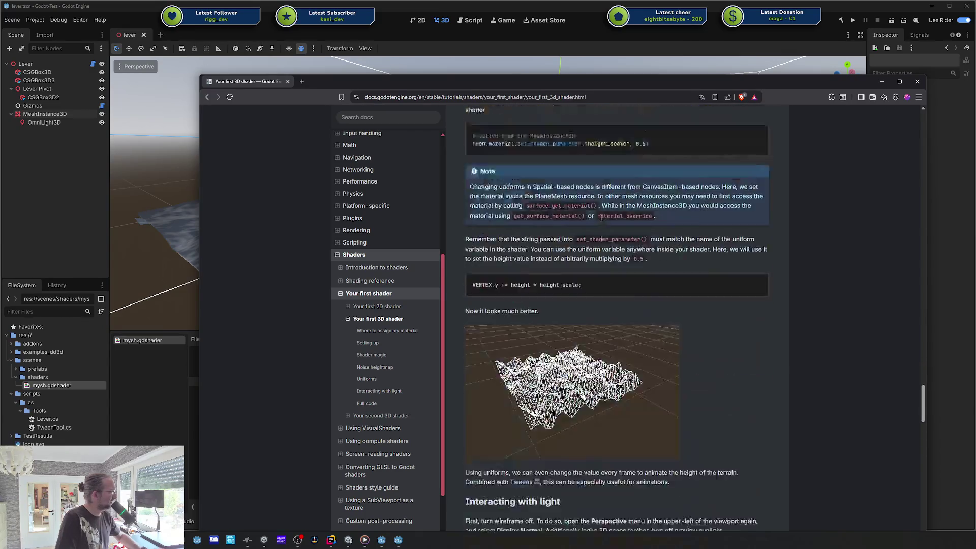
{"action": "scroll", "coordinate": [600, 219], "scroll_direction": "up", "scroll_amount": 15}
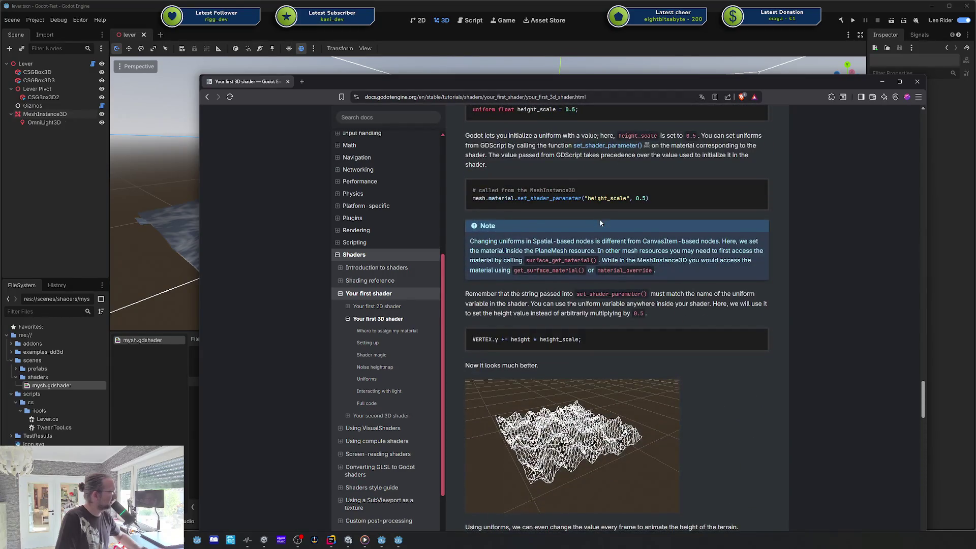
{"action": "scroll", "coordinate": [599, 219], "scroll_direction": "up", "scroll_amount": 4}
{"action": "scroll", "coordinate": [601, 223], "scroll_direction": "up", "scroll_amount": 7}
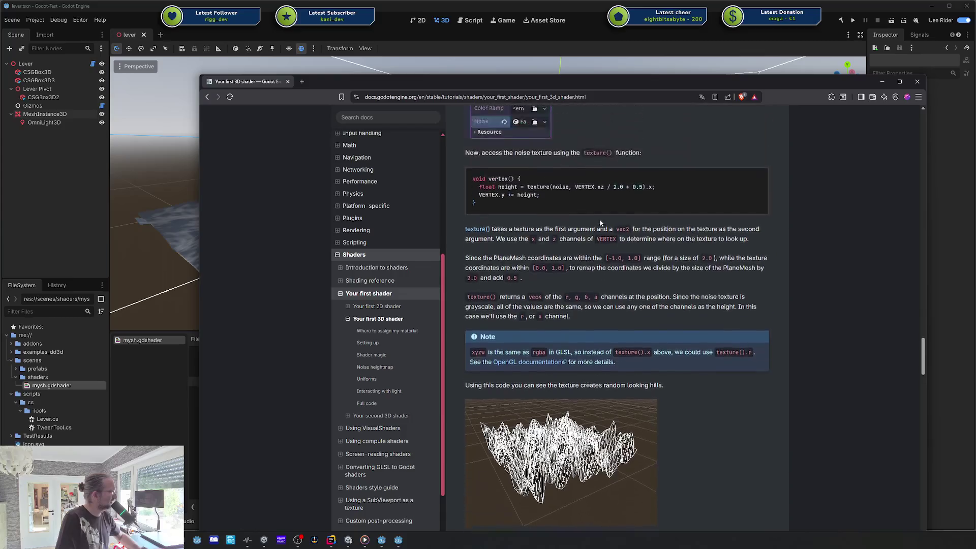
{"action": "scroll", "coordinate": [530, 300], "scroll_direction": "down", "scroll_amount": 20}
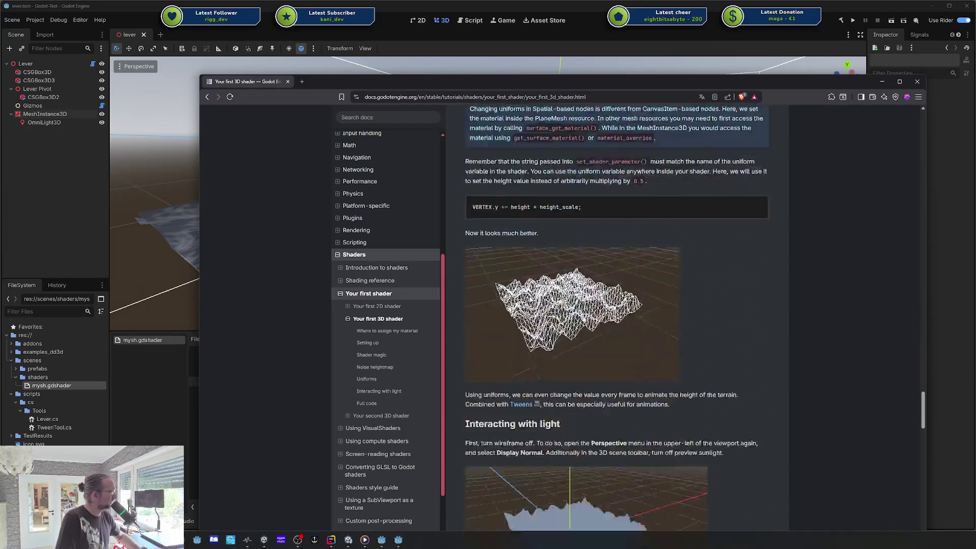
{"action": "scroll", "coordinate": [530, 299], "scroll_direction": "down", "scroll_amount": 8}
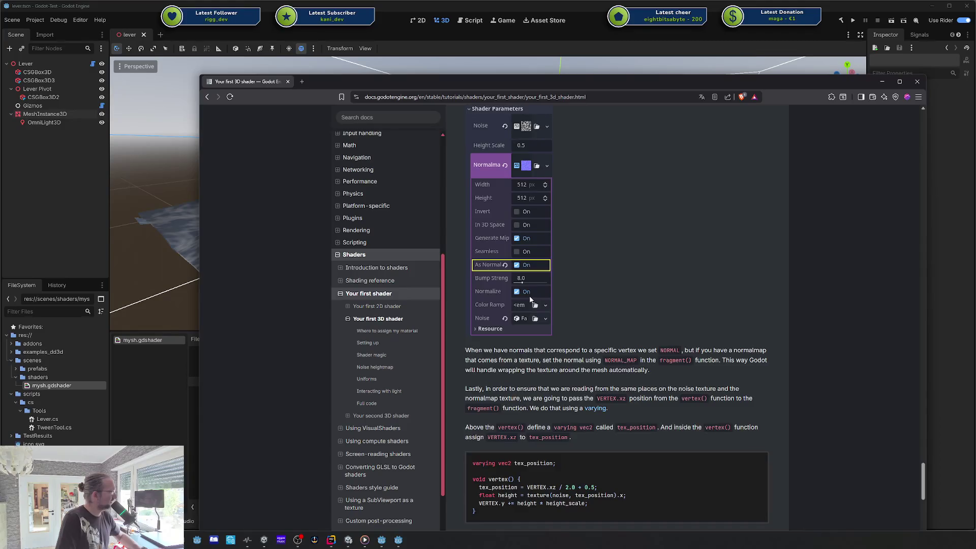
- Study the tex_position formula and the Full code sample, then return to Godot
{"action": "double_click", "coordinate": [594, 343]}
{"action": "double_click", "coordinate": [570, 335]}
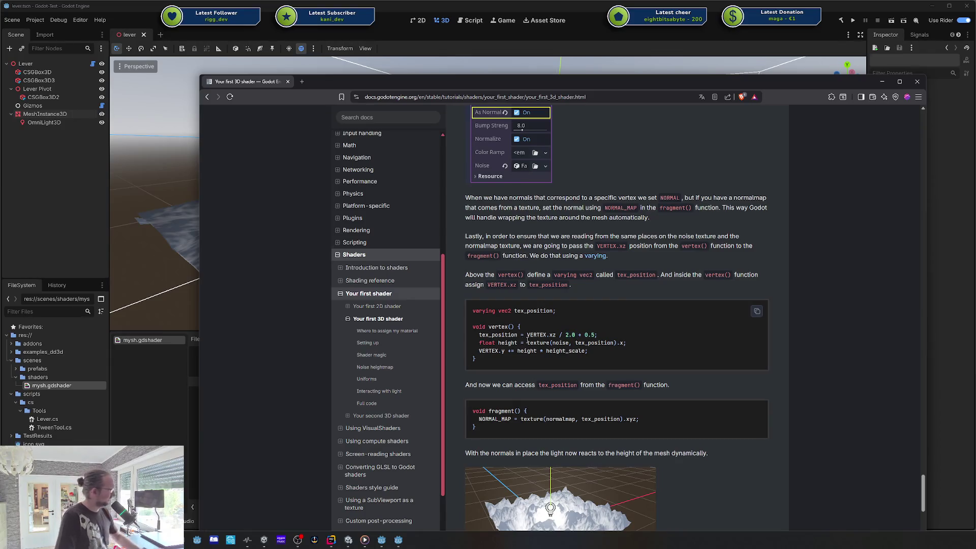
{"action": "double_click", "coordinate": [598, 342]}
{"action": "left_click", "coordinate": [597, 343]}
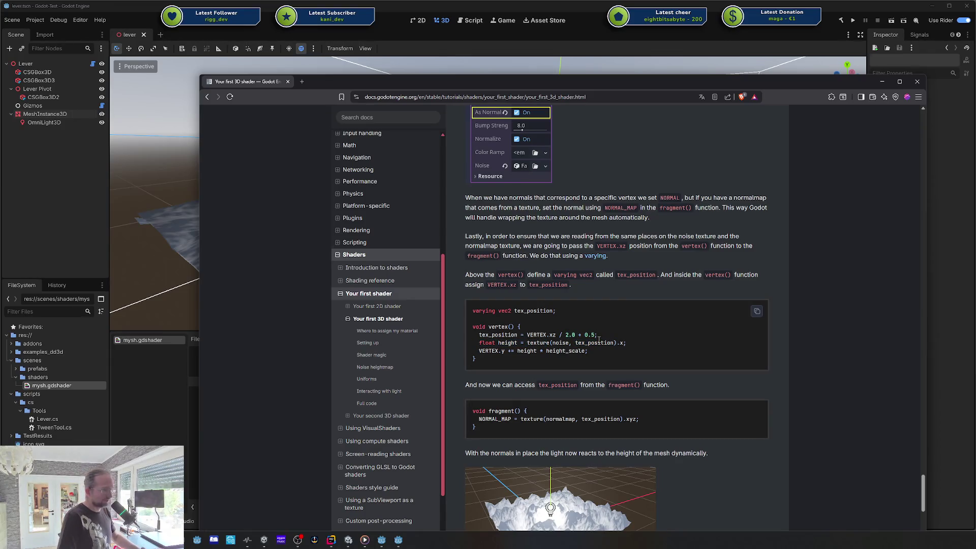
{"action": "scroll", "coordinate": [599, 338], "scroll_direction": "down", "scroll_amount": 5}
{"action": "scroll", "coordinate": [597, 326], "scroll_direction": "down", "scroll_amount": 4}
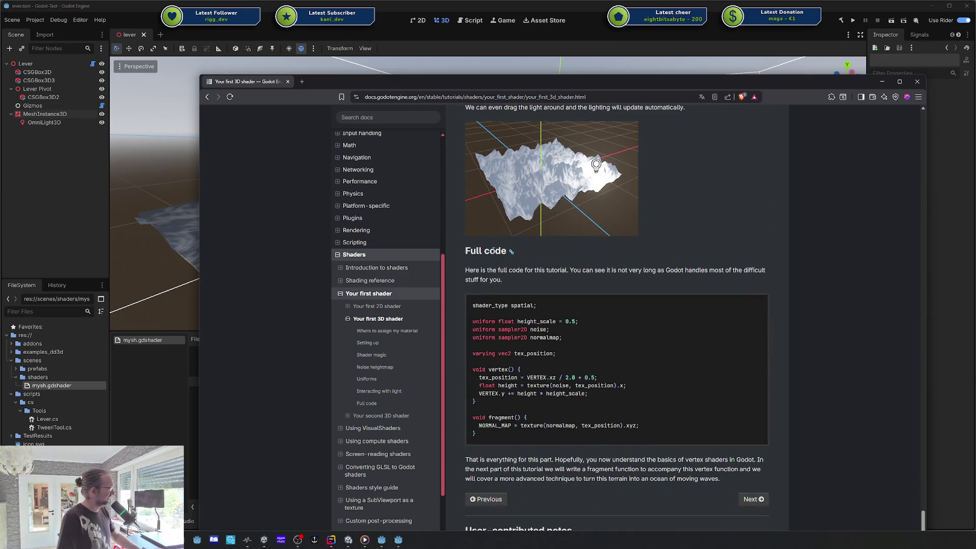
{"action": "left_click_drag", "start_coordinate": [631, 404], "coordinate": [472, 303]}
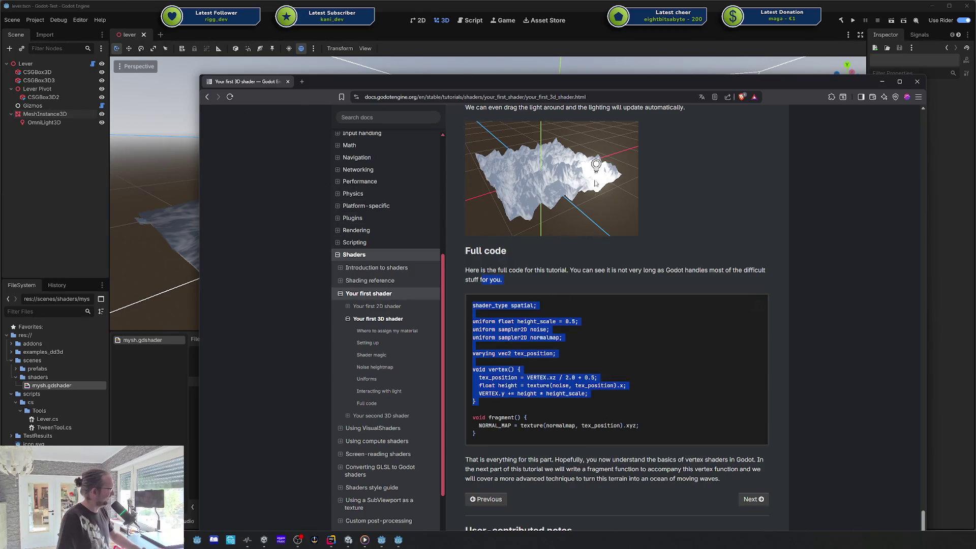
{"action": "left_click", "coordinate": [605, 366]}
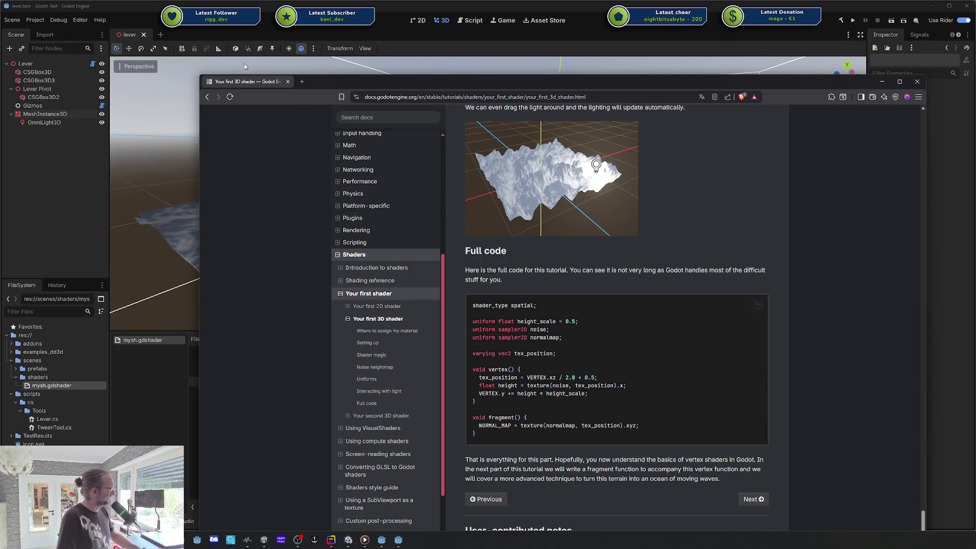
{"action": "key", "text": "alt+Tab"}
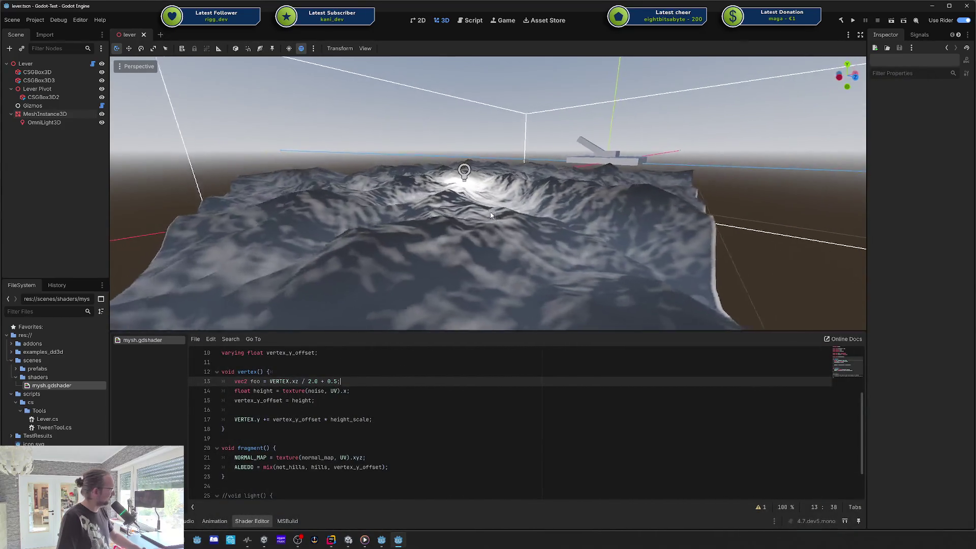
- Delete the unused foo line from the vertex function and orbit down onto the terrain
{"action": "key", "text": "shift+Home"}
{"action": "key", "text": "BackSpace"}
{"action": "key", "text": "BackSpace"}
{"action": "key", "text": "BackSpace"}
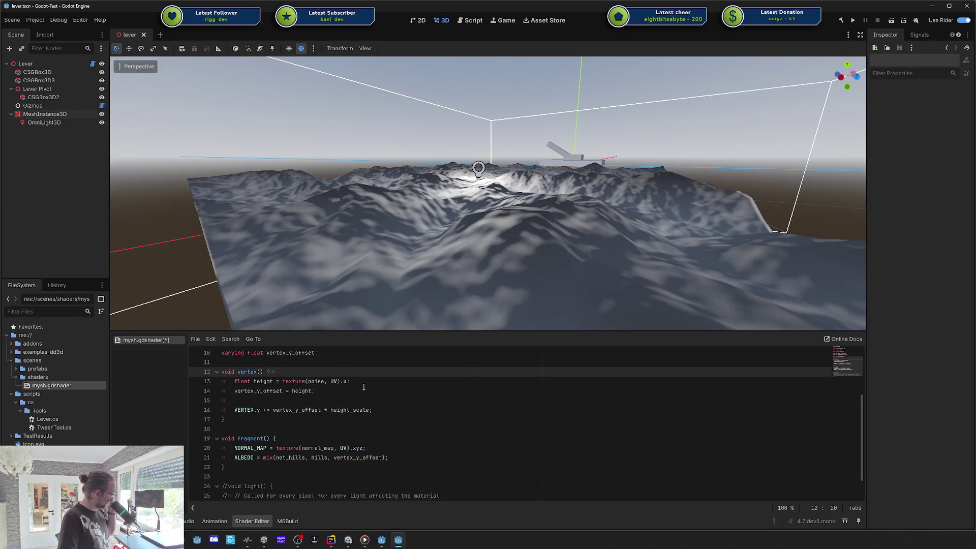
{"action": "left_click_drag", "start_coordinate": [455, 206], "coordinate": [429, 223]}
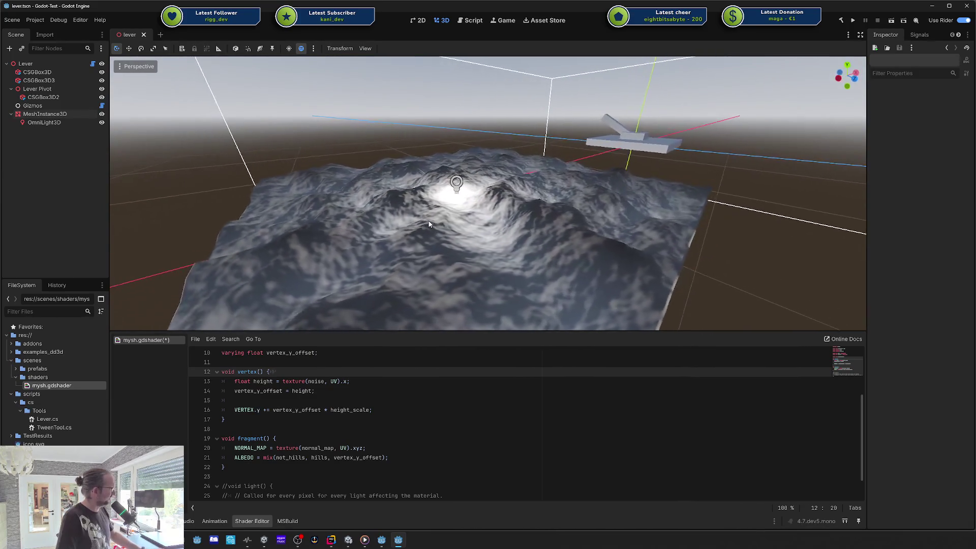
{"action": "scroll", "coordinate": [323, 401], "scroll_direction": "up", "scroll_amount": 1}
- Review the varying declaration, the VERTEX.y line and the ALBEDO line of the shader
{"action": "left_click", "coordinate": [352, 394]}
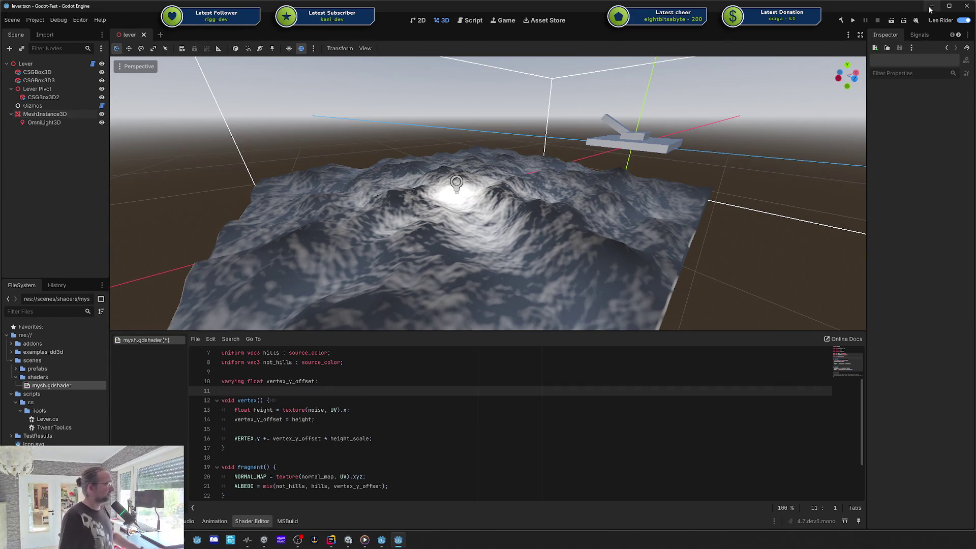
{"action": "left_click", "coordinate": [246, 383]}
{"action": "scroll", "coordinate": [223, 409], "scroll_direction": "down", "scroll_amount": 2}
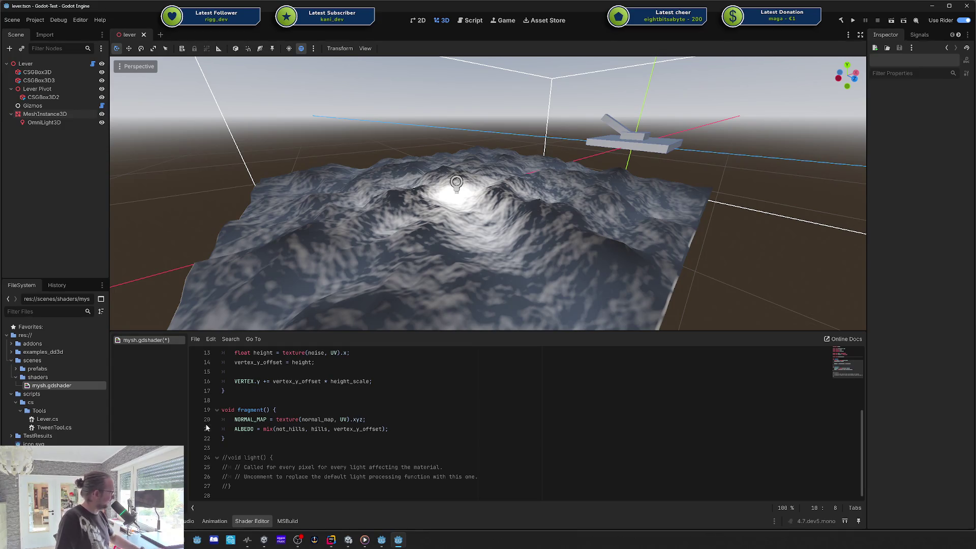
{"action": "left_click", "coordinate": [233, 429]}
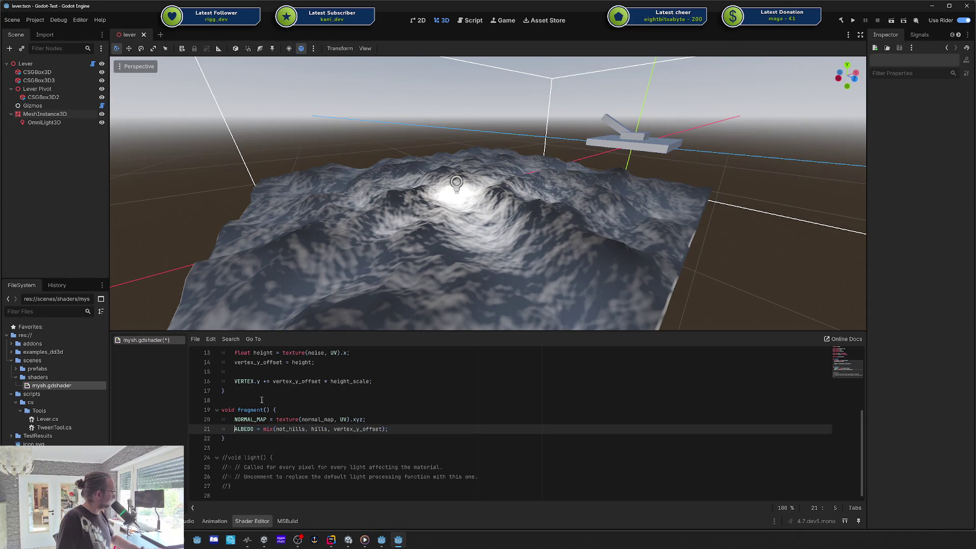
{"action": "left_click", "coordinate": [227, 340]}
{"action": "key", "text": "Escape"}
{"action": "left_click", "coordinate": [238, 382]}
{"action": "left_click", "coordinate": [244, 429]}
{"action": "left_click", "coordinate": [232, 339]}
- Close the shader previews panel and bring it back with Ctrl+\
{"action": "mouse_move", "coordinate": [253, 339]}
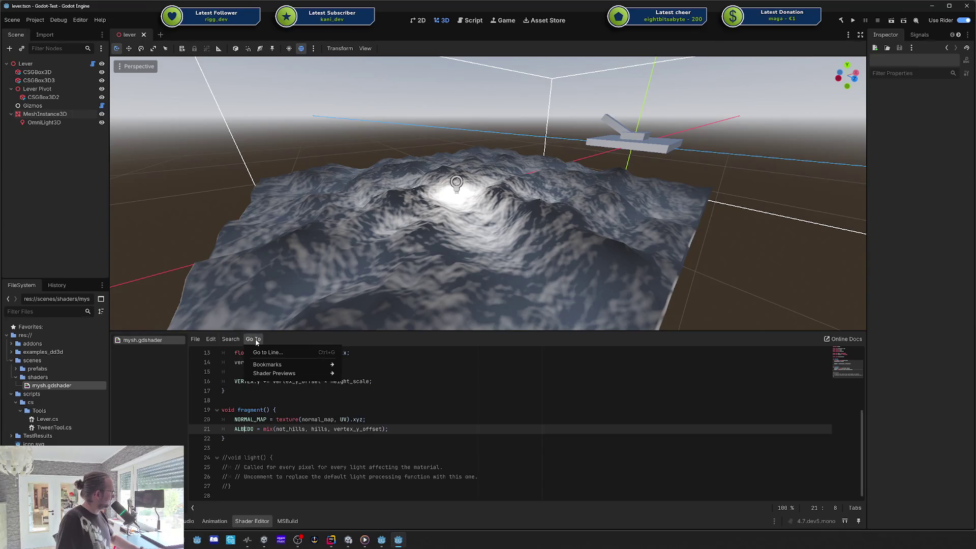
{"action": "mouse_move", "coordinate": [262, 367]}
{"action": "left_click", "coordinate": [378, 371]}
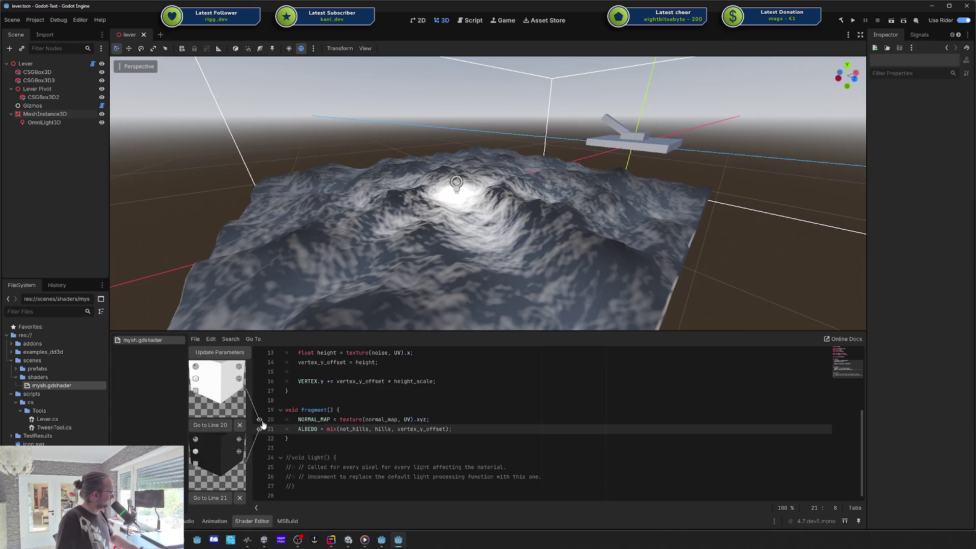
{"action": "left_click", "coordinate": [258, 429]}
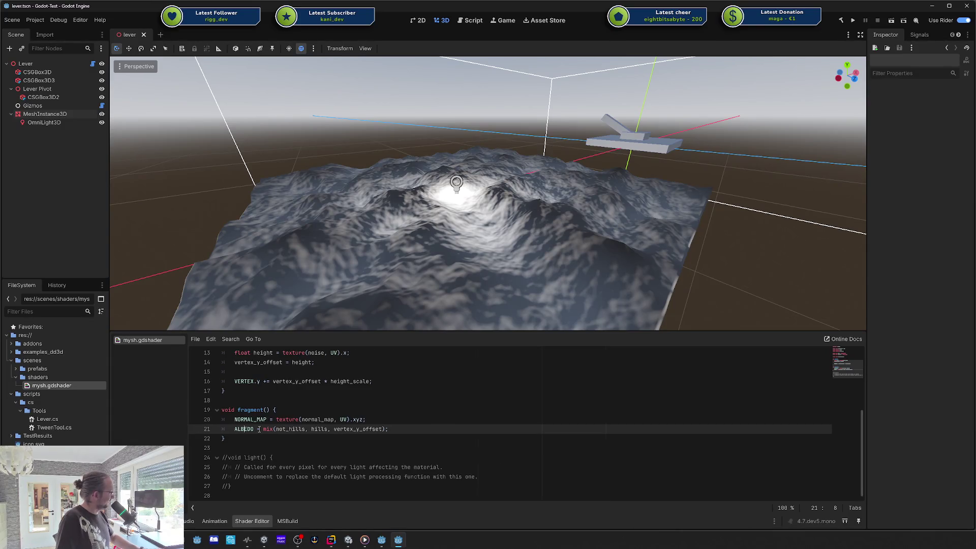
{"action": "left_click", "coordinate": [212, 428]}
{"action": "left_click", "coordinate": [230, 429]}
{"action": "key", "text": "ctrl+backslash"}
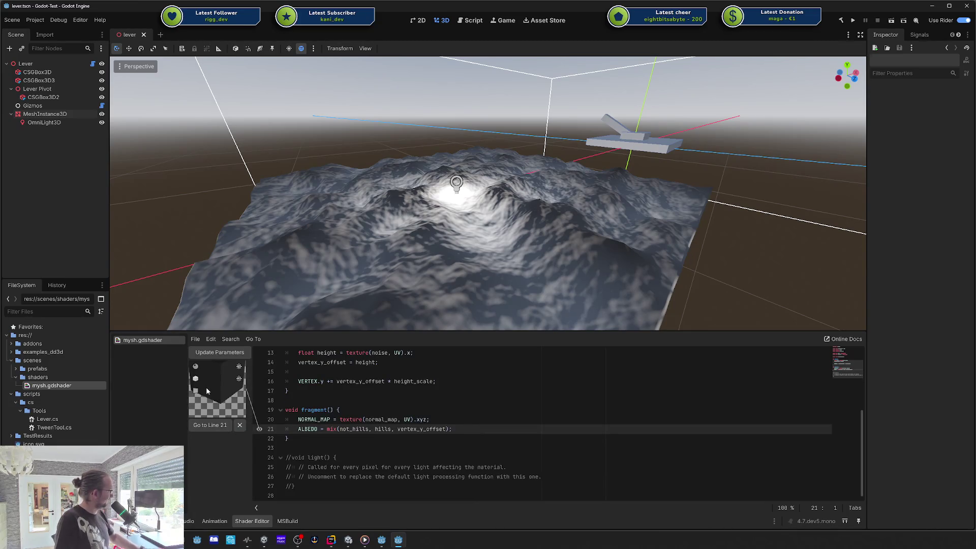
- Insert 'vec2 tex_pos = UV;' above the NORMAL_MAP line and save the shader
{"action": "left_click", "coordinate": [468, 439]}
{"action": "left_click", "coordinate": [469, 427]}
{"action": "left_click", "coordinate": [447, 413]}
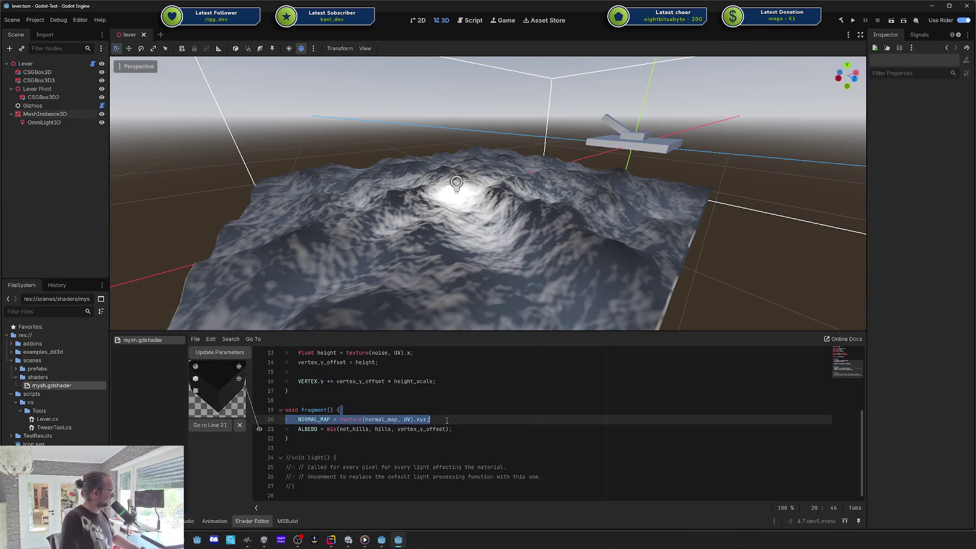
{"action": "key", "text": "Return"}
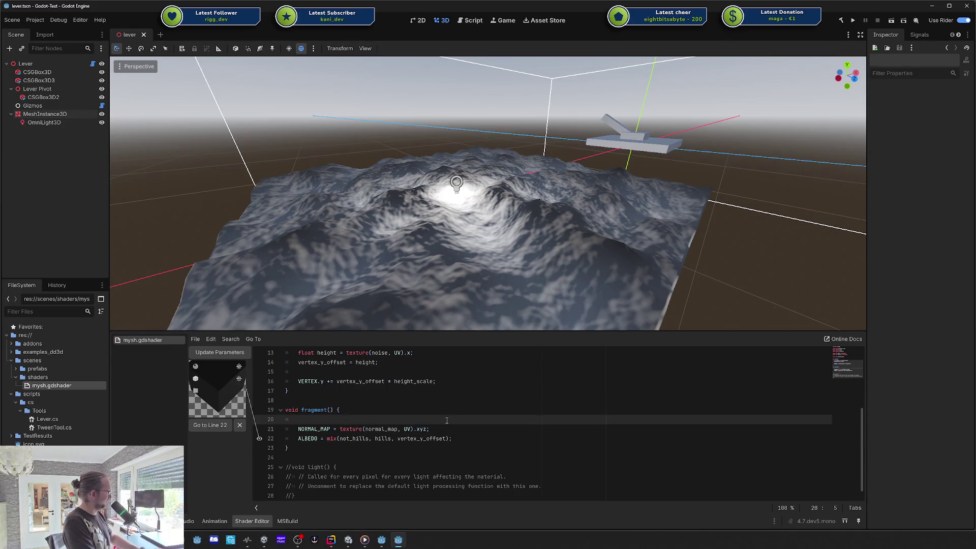
{"action": "type", "text": "vec2 tex_Po"}
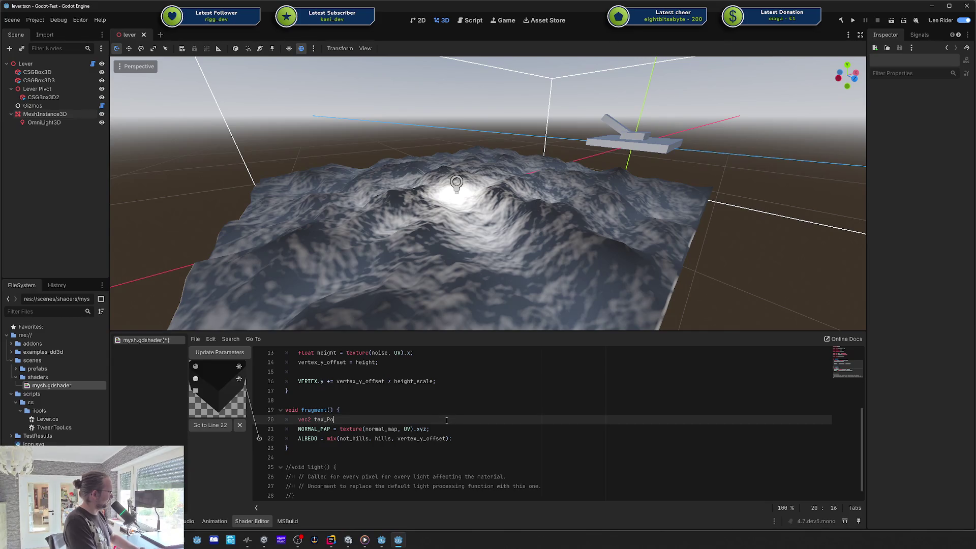
{"action": "type", "text": "UV;;"}
{"action": "key", "text": "ctrl+s"}
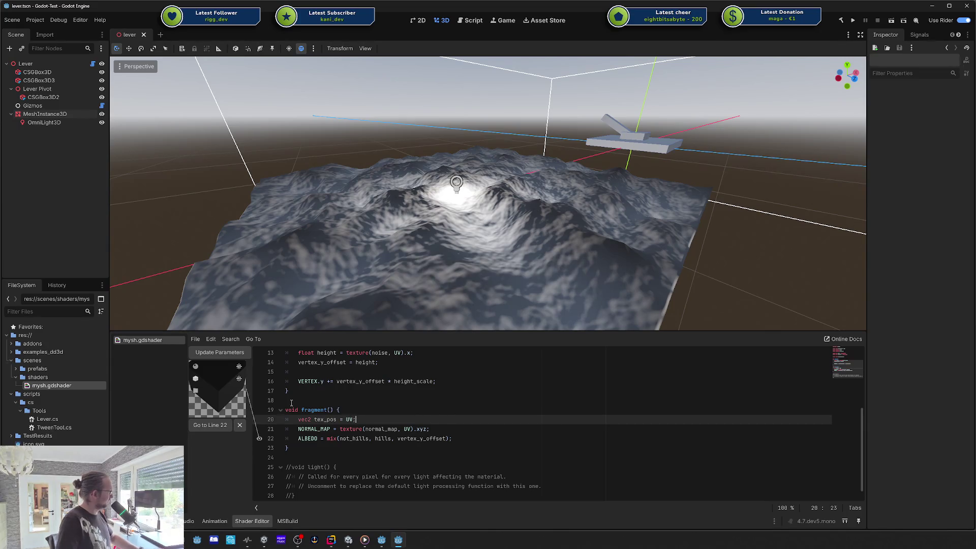
- Preview line 20's value on a flat plane and a sphere, tilting the plane
{"action": "left_click", "coordinate": [259, 420]}
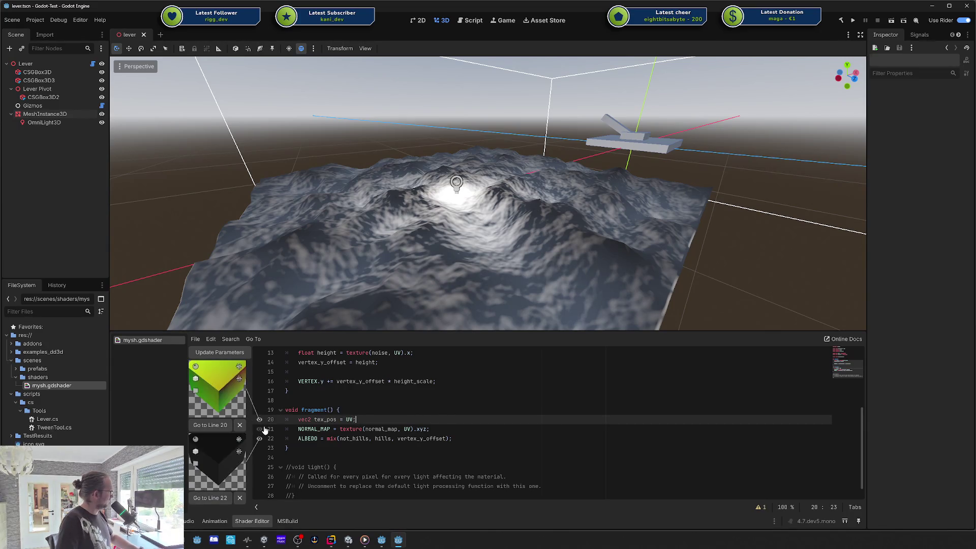
{"action": "left_click", "coordinate": [195, 390]}
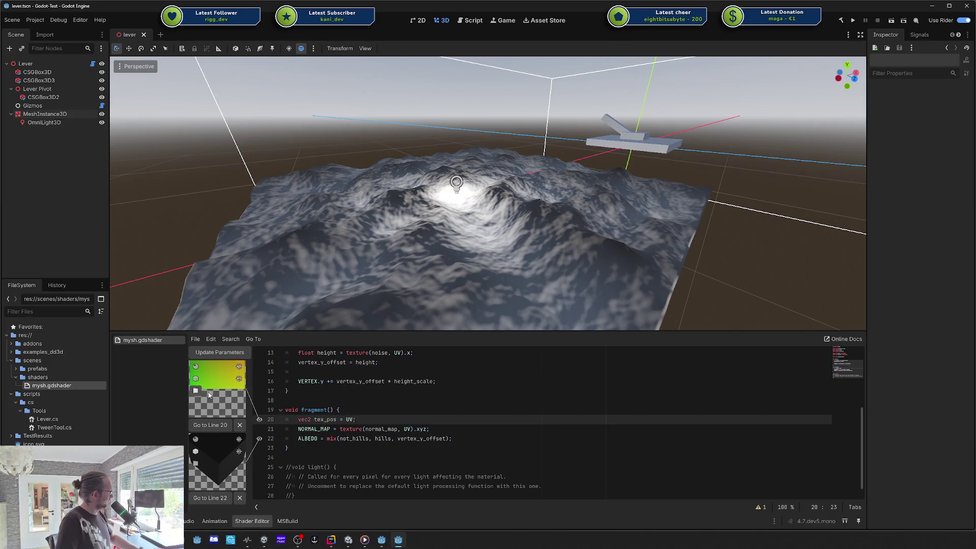
{"action": "mouse_move", "coordinate": [218, 387]}
{"action": "left_mouse_down"}
{"action": "mouse_move", "coordinate": [229, 393]}
{"action": "mouse_move", "coordinate": [229, 345]}
{"action": "left_mouse_up"}
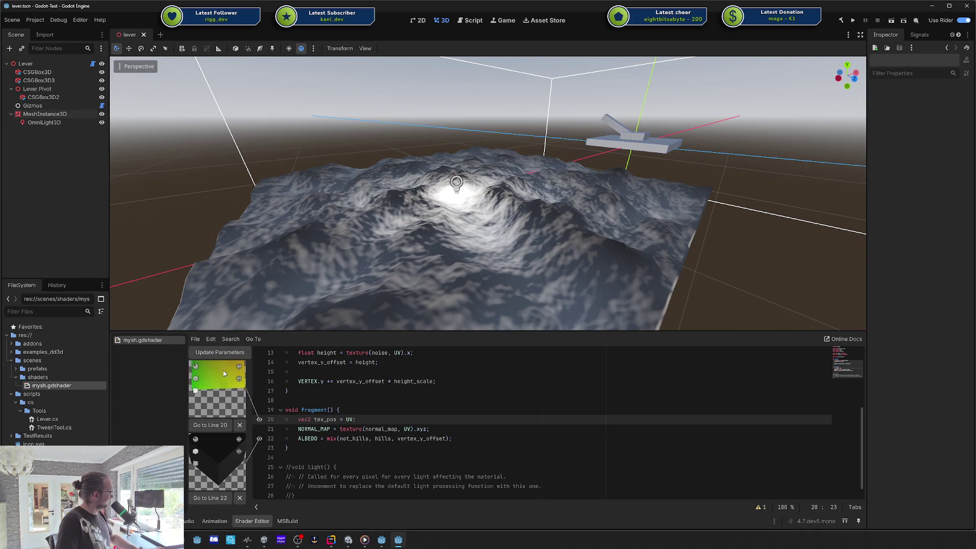
{"action": "left_click", "coordinate": [197, 366]}
{"action": "left_click", "coordinate": [196, 390]}
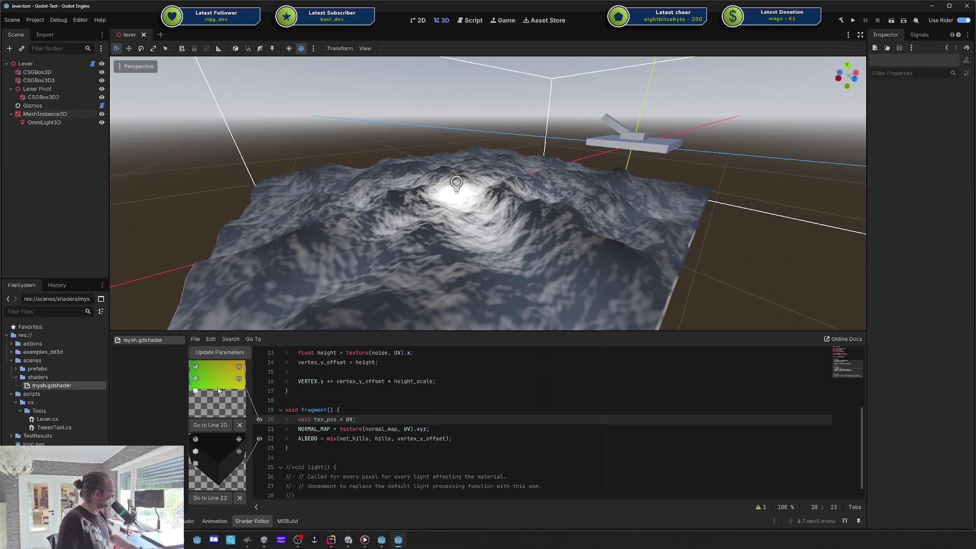
{"action": "left_click_drag", "start_coordinate": [218, 392], "coordinate": [221, 387]}
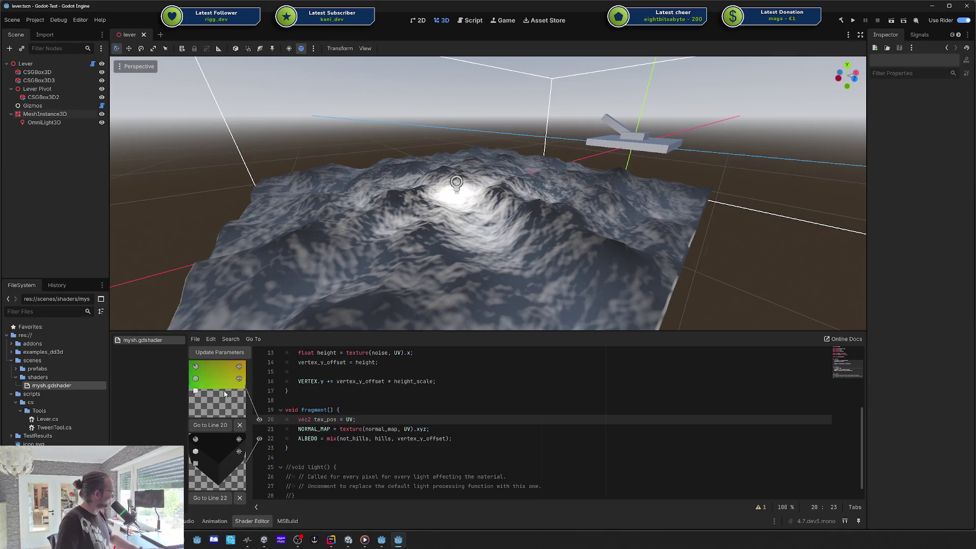
{"action": "left_click", "coordinate": [195, 366]}
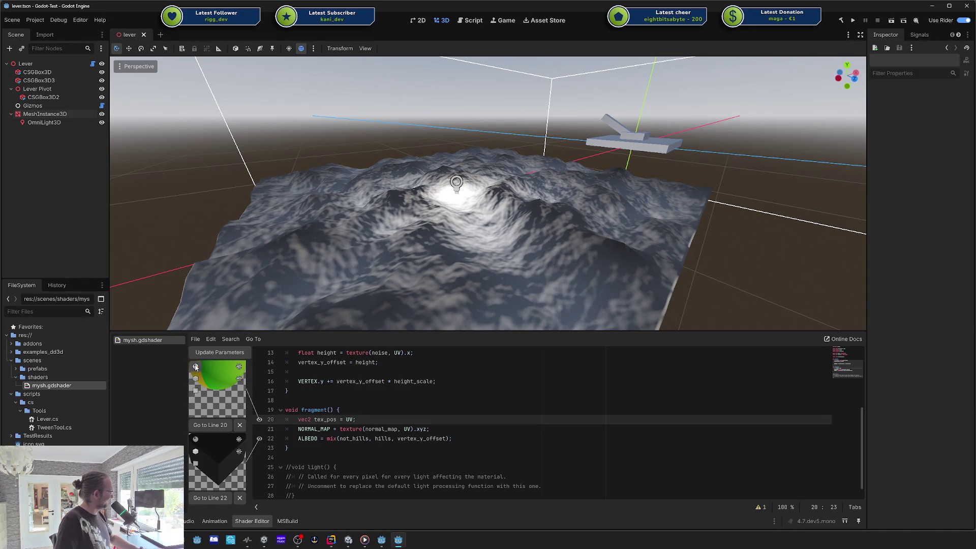
- Reopen line 20's preview on a flat plane and rotate it to examine the UV gradient
{"action": "left_click", "coordinate": [259, 438]}
{"action": "left_click", "coordinate": [259, 419]}
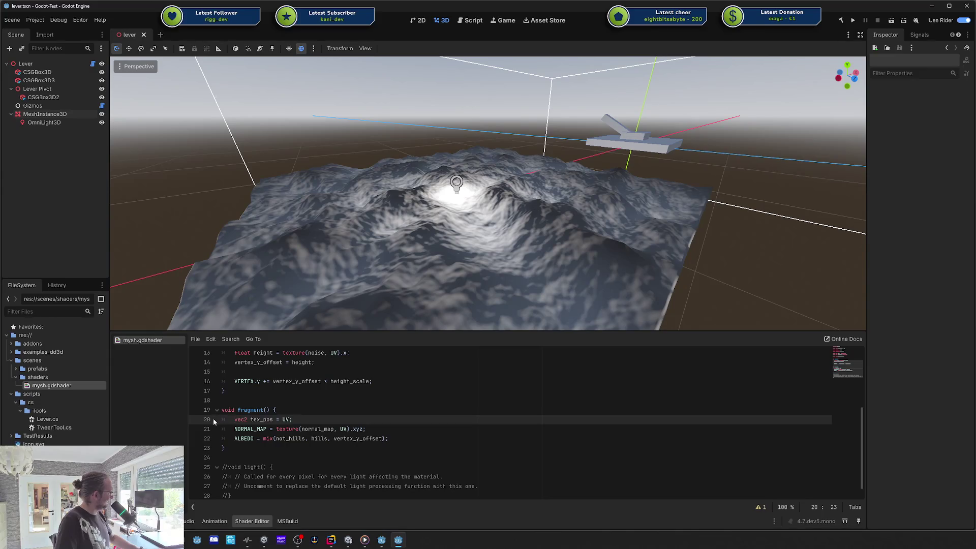
{"action": "left_click", "coordinate": [197, 419]}
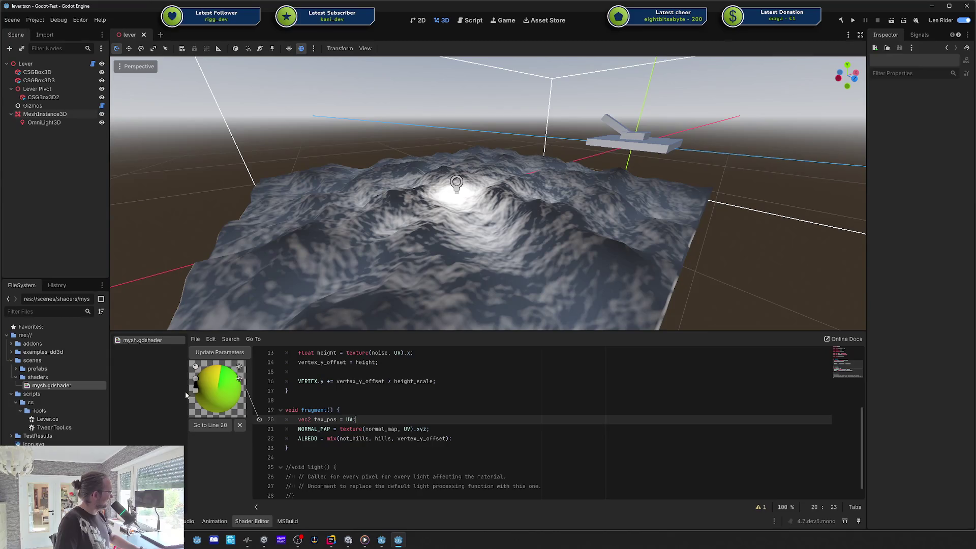
{"action": "left_click", "coordinate": [195, 391]}
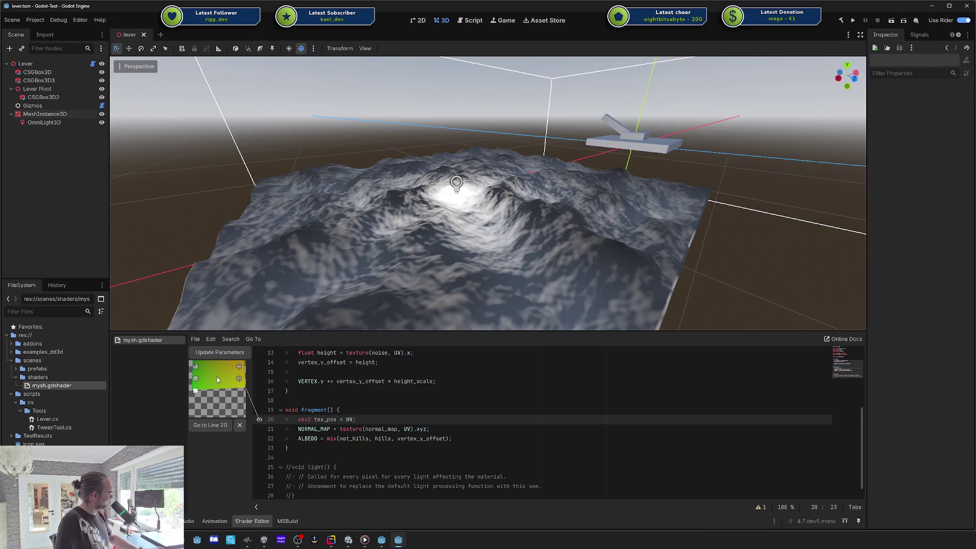
{"action": "mouse_move", "coordinate": [217, 379]}
{"action": "left_mouse_down"}
{"action": "mouse_move", "coordinate": [208, 383]}
{"action": "mouse_move", "coordinate": [236, 373]}
{"action": "mouse_move", "coordinate": [225, 365]}
{"action": "left_mouse_up"}
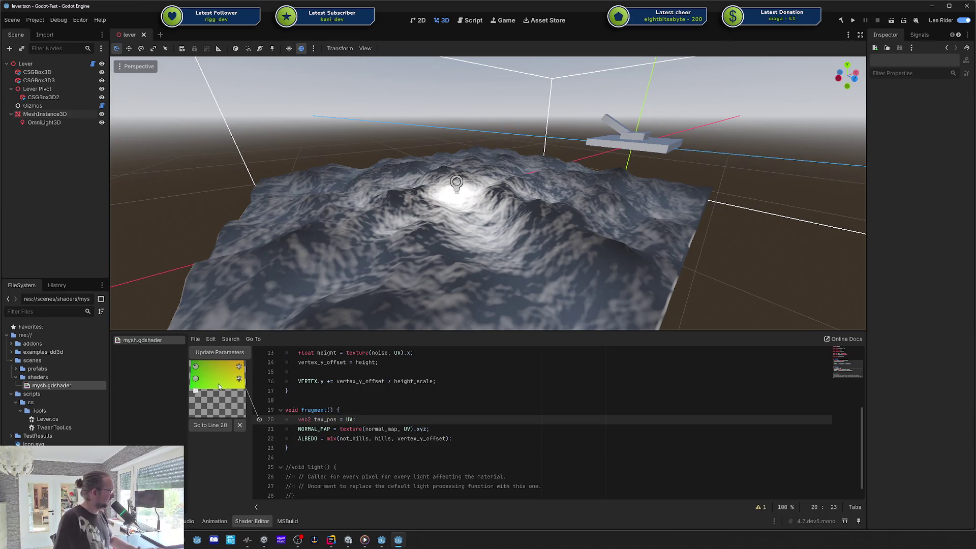
{"action": "mouse_move", "coordinate": [227, 386]}
{"action": "left_mouse_down"}
{"action": "mouse_move", "coordinate": [249, 318]}
{"action": "mouse_move", "coordinate": [278, 312]}
{"action": "mouse_move", "coordinate": [289, 255]}
{"action": "mouse_move", "coordinate": [335, 313]}
{"action": "mouse_move", "coordinate": [382, 313]}
{"action": "mouse_move", "coordinate": [404, 362]}
{"action": "mouse_move", "coordinate": [346, 382]}
{"action": "mouse_move", "coordinate": [351, 358]}
{"action": "mouse_move", "coordinate": [325, 312]}
{"action": "mouse_move", "coordinate": [243, 274]}
{"action": "mouse_move", "coordinate": [275, 334]}
{"action": "mouse_move", "coordinate": [260, 306]}
{"action": "left_mouse_up"}
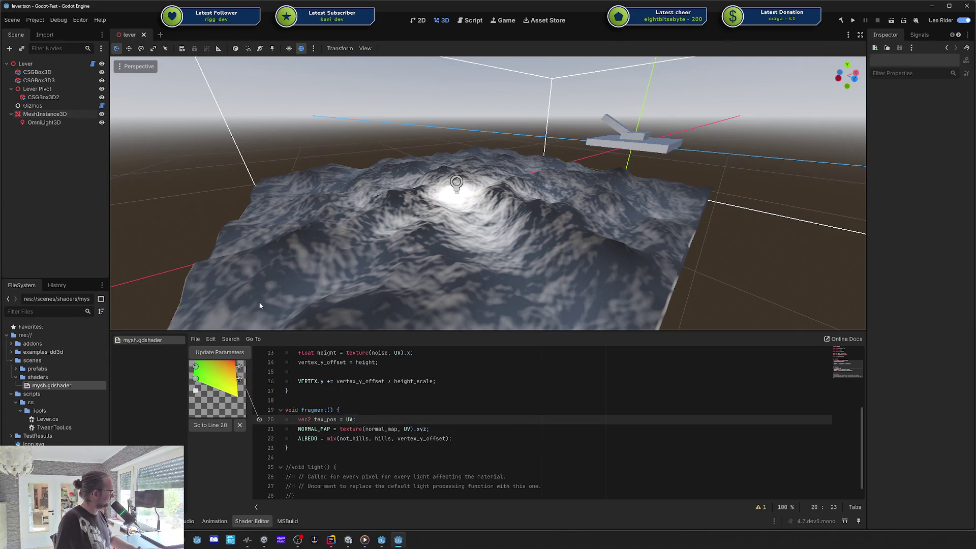
- Search the Asset Store for 'shader preview' and read the Shader Previewer details
{"action": "left_click", "coordinate": [537, 22]}
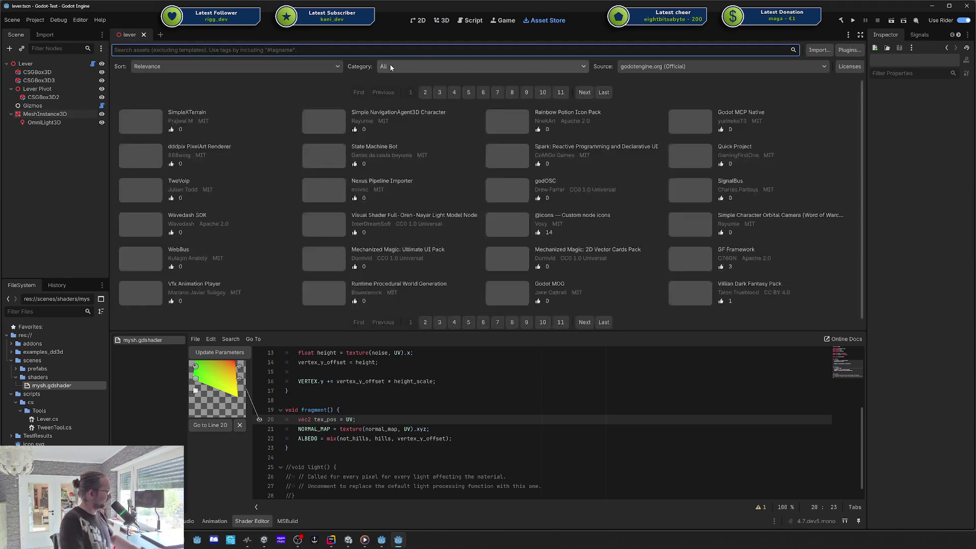
{"action": "type", "text": "shader preview"}
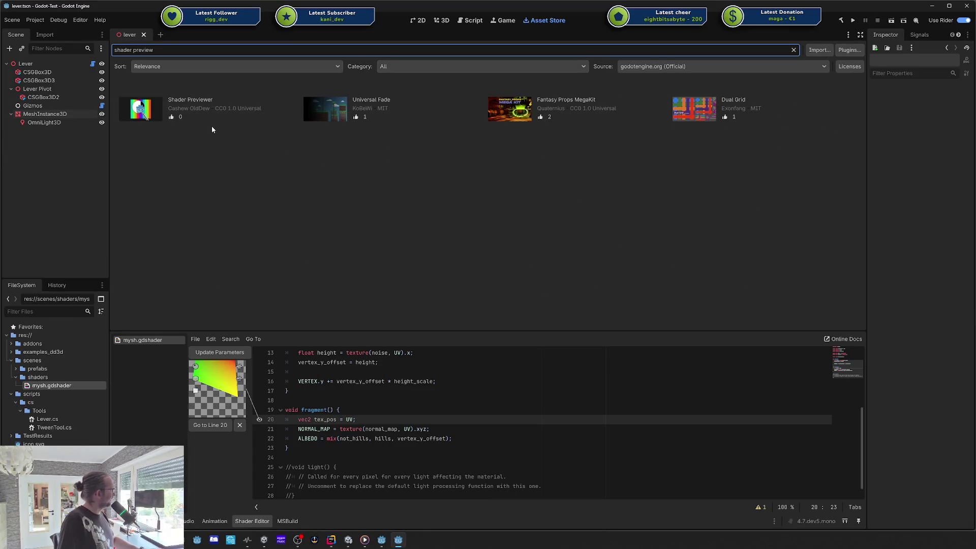
{"action": "left_click", "coordinate": [189, 102]}
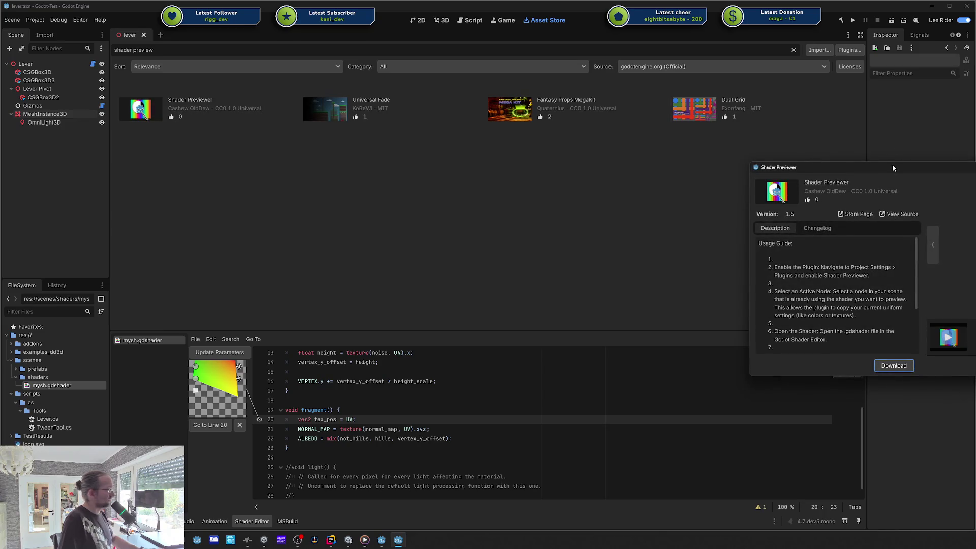
{"action": "scroll", "coordinate": [446, 259], "scroll_direction": "down", "scroll_amount": 5}
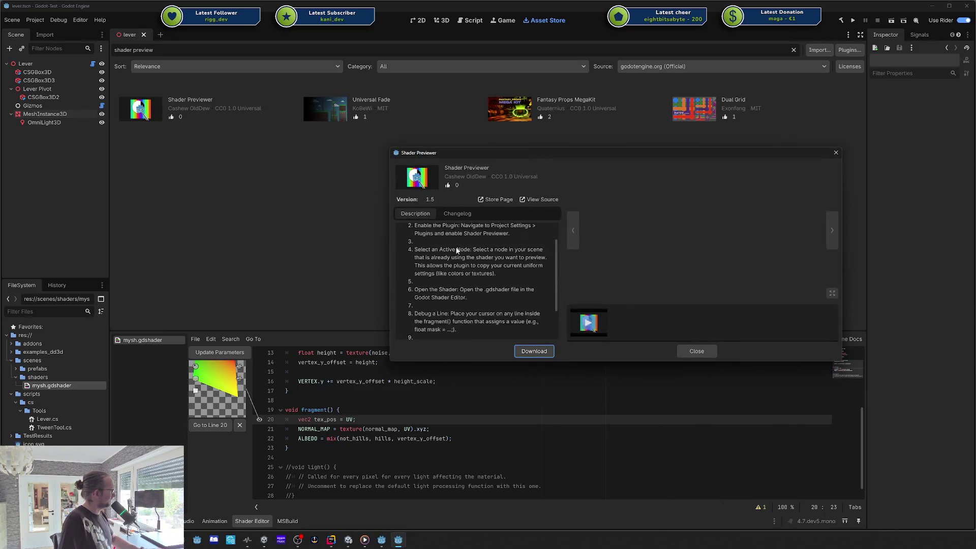
{"action": "left_click", "coordinate": [836, 153]}
{"action": "left_click_drag", "start_coordinate": [217, 387], "coordinate": [220, 382]}
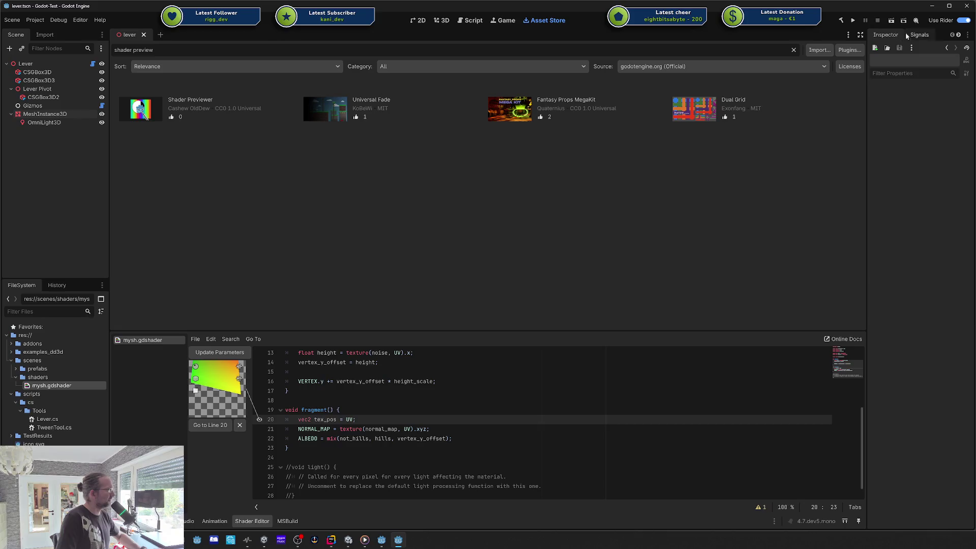
- Search AssetLib for 'shader previe' and open Shader Previewer's files link in the browser
{"action": "left_click", "coordinate": [960, 8]}
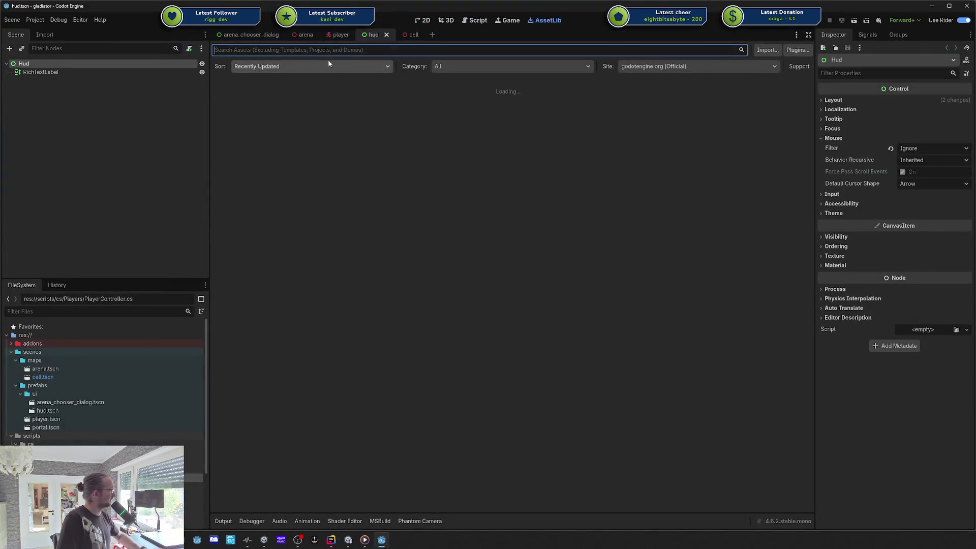
{"action": "type", "text": "shader previe"}
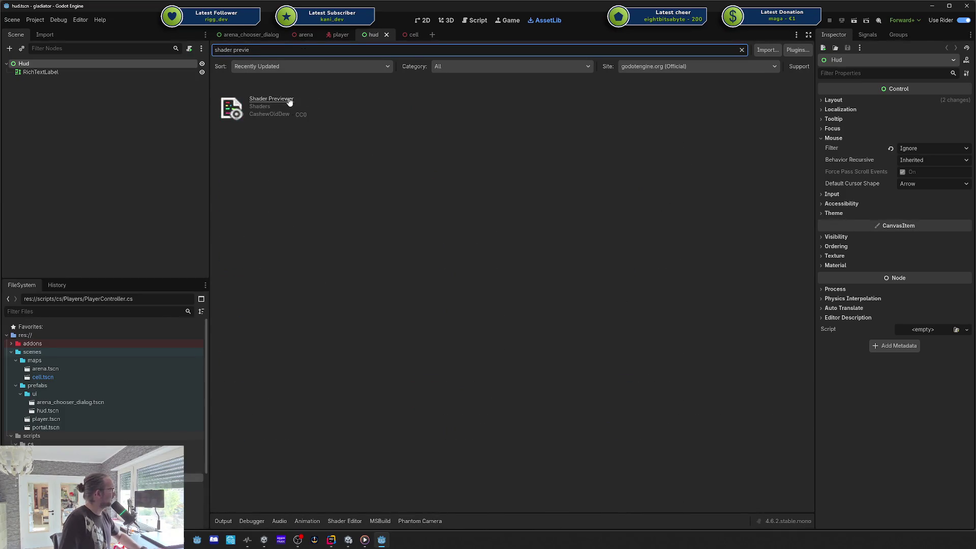
{"action": "left_click", "coordinate": [292, 100]}
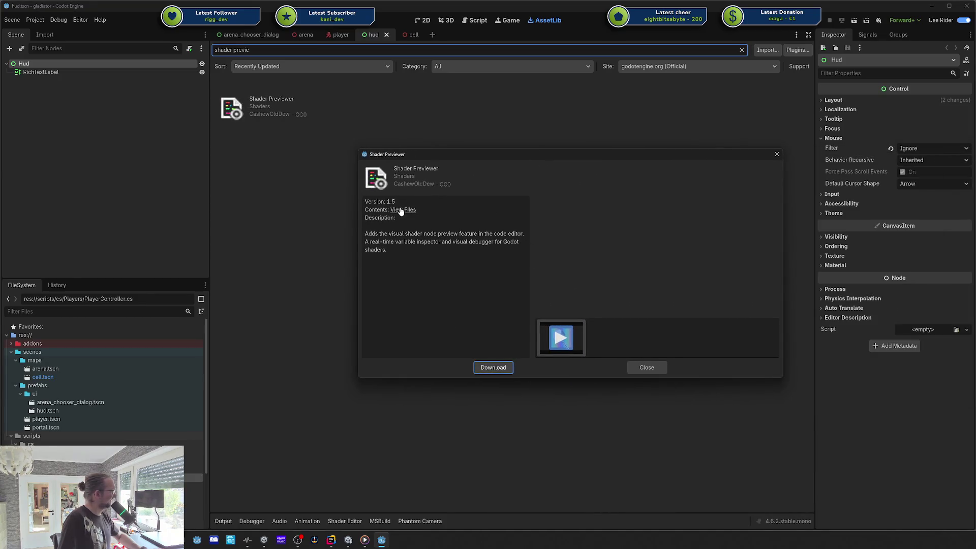
{"action": "left_click", "coordinate": [395, 211]}
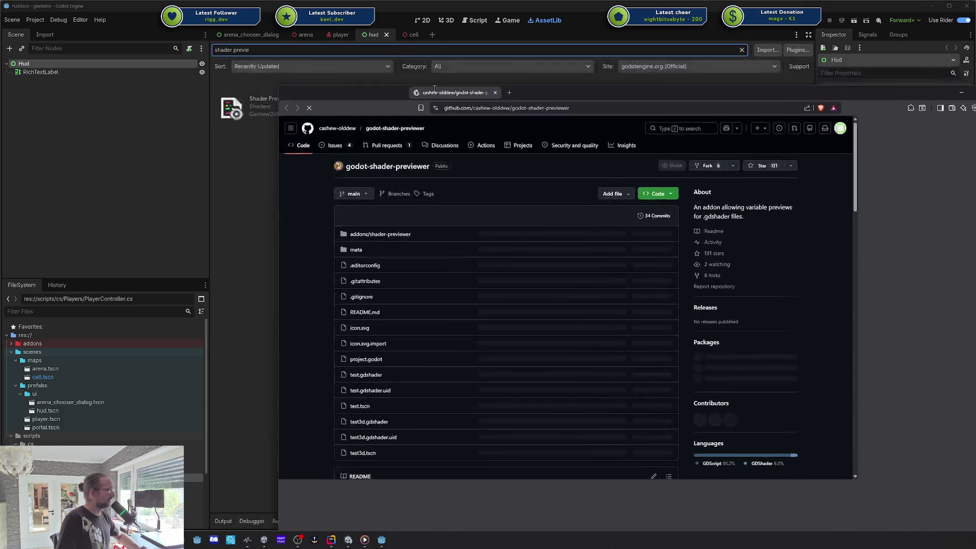
- Scroll the godot-shader-previewer README, play its preview video, then return to Godot
{"action": "scroll", "coordinate": [559, 255], "scroll_direction": "down", "scroll_amount": 10}
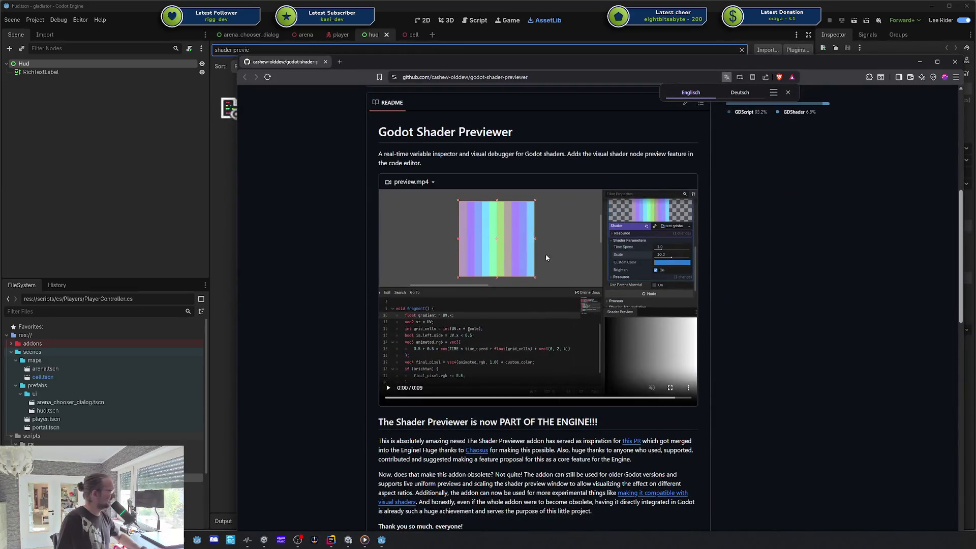
{"action": "scroll", "coordinate": [544, 258], "scroll_direction": "down", "scroll_amount": 2}
{"action": "left_click", "coordinate": [542, 260]}
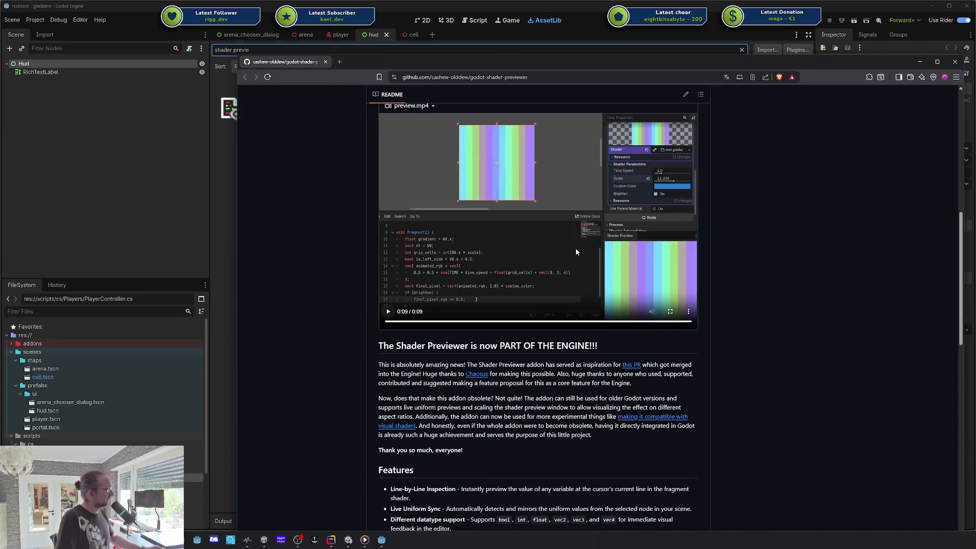
{"action": "scroll", "coordinate": [554, 264], "scroll_direction": "down", "scroll_amount": 3}
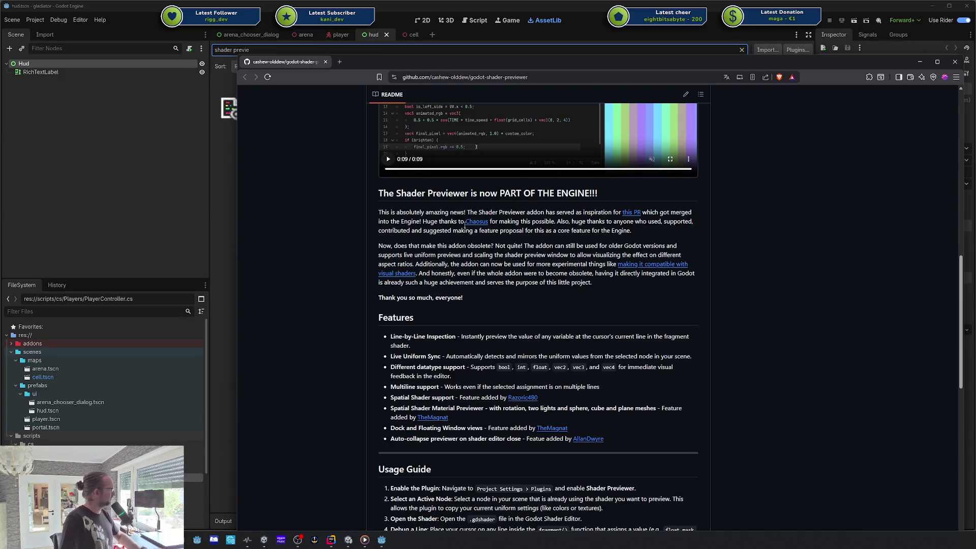
{"action": "key", "text": "alt+Tab"}
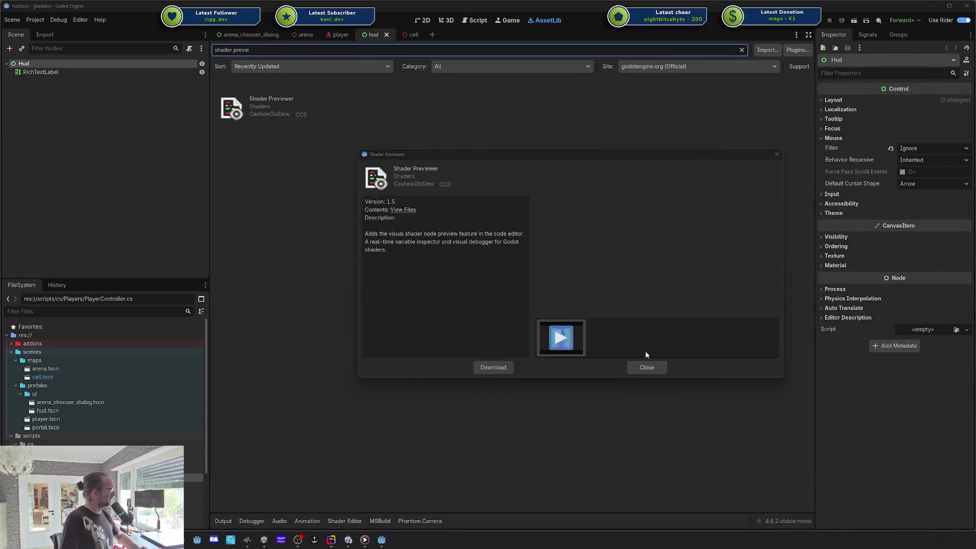
- Replace the search with 'gizm' and look over the Immediate Gizmos asset details
{"action": "left_click", "coordinate": [777, 155]}
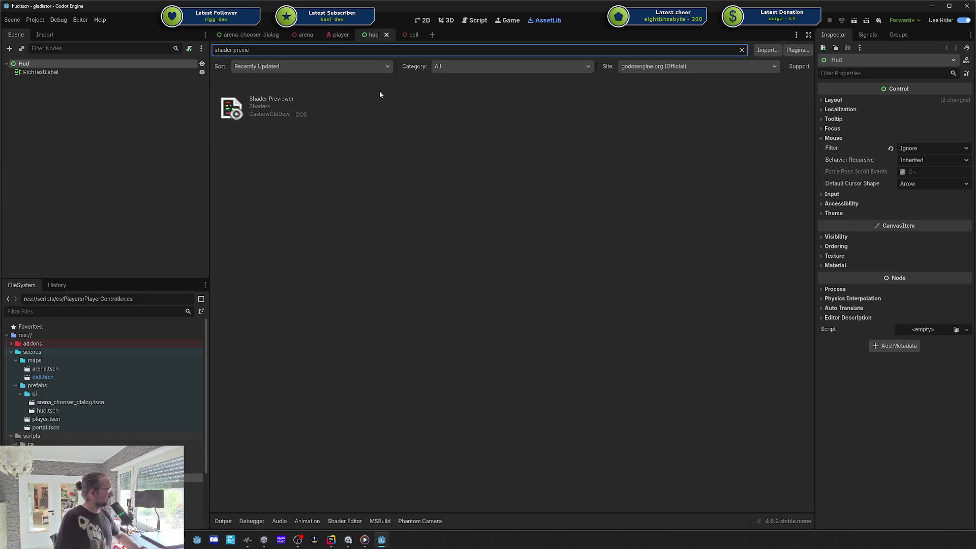
{"action": "triple_click", "coordinate": [289, 46]}
{"action": "key", "text": "BackSpace"}
{"action": "type", "text": "gizm"}
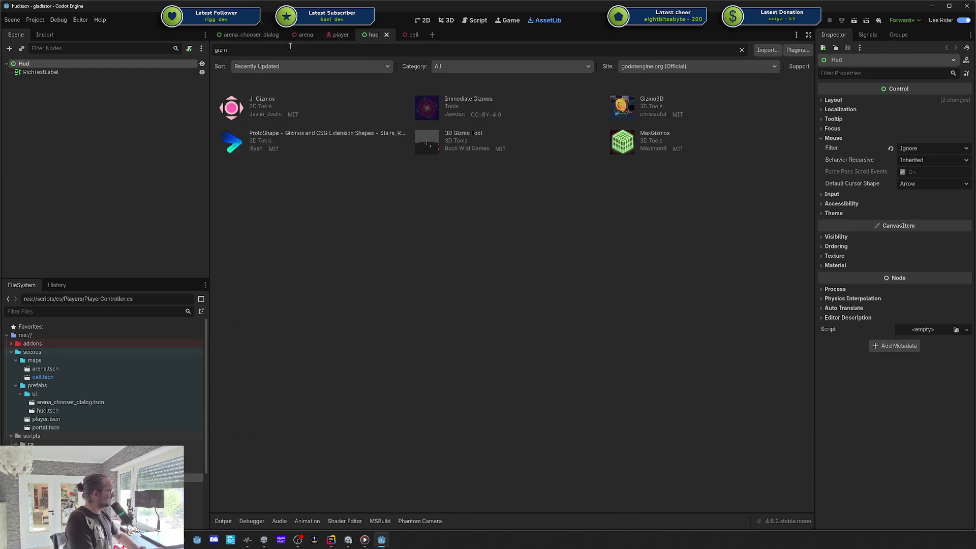
{"action": "left_click", "coordinate": [475, 102]}
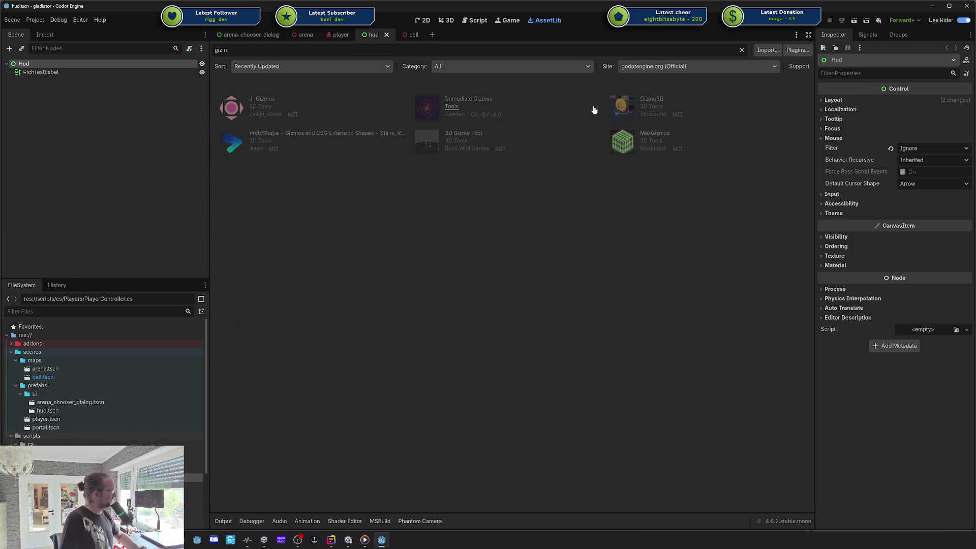
{"action": "left_click_drag", "start_coordinate": [956, 176], "coordinate": [500, 200]}
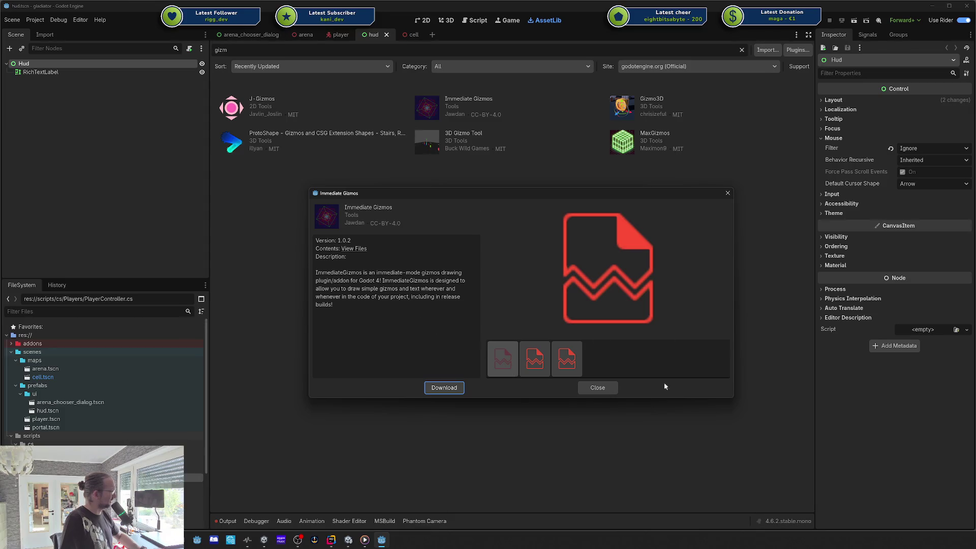
{"action": "left_click", "coordinate": [596, 391]}
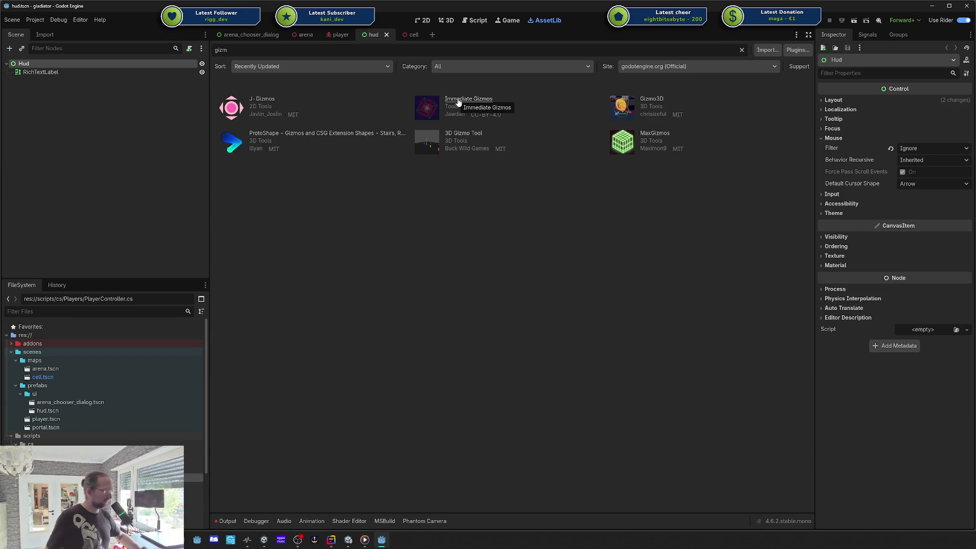
- Reopen and dismiss the Immediate Gizmos details, then clear the 'gizm' search field
{"action": "left_click", "coordinate": [458, 103]}
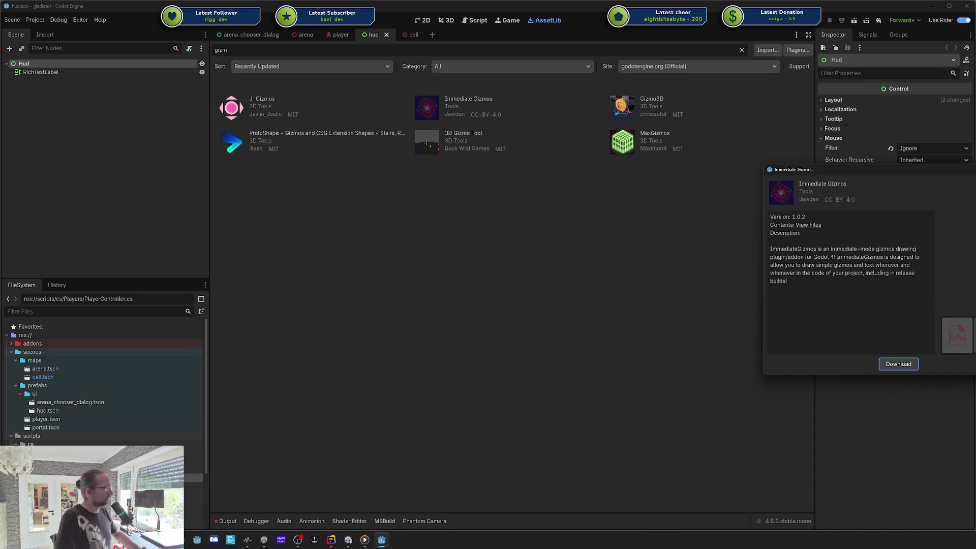
{"action": "key", "text": "Escape"}
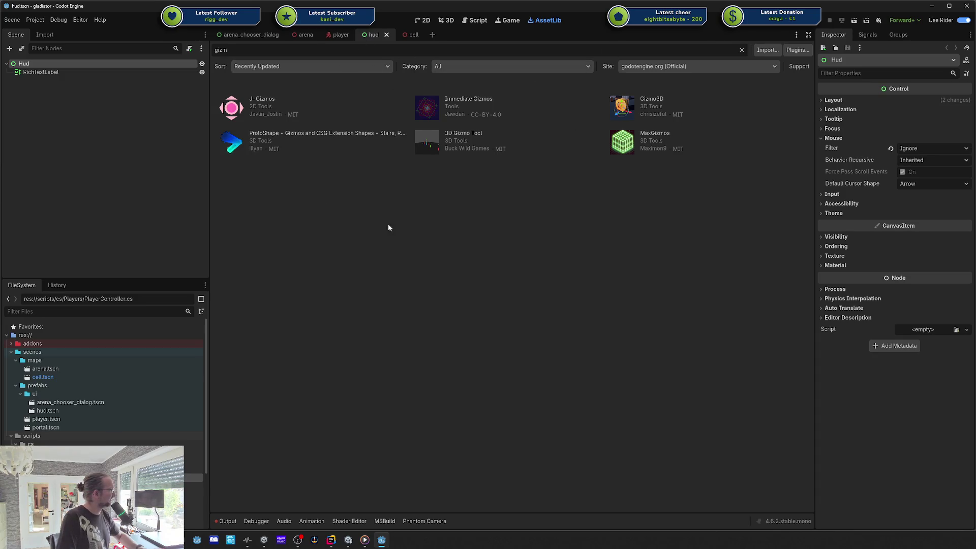
{"action": "left_click", "coordinate": [742, 50]}
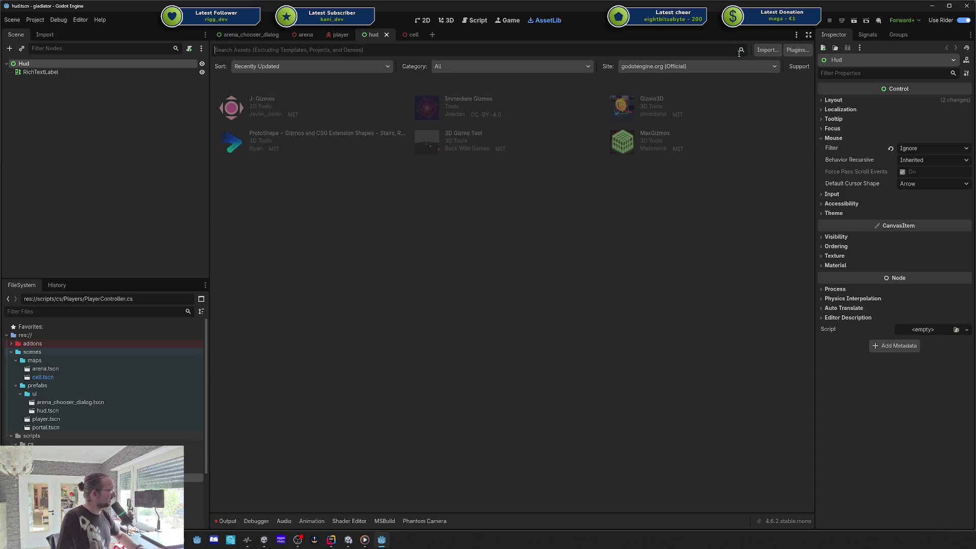
- Glance at the Sprite Sheet Importer details, then switch to the 3D workspace
{"action": "left_click", "coordinate": [568, 252]}
{"action": "key", "text": "Escape"}
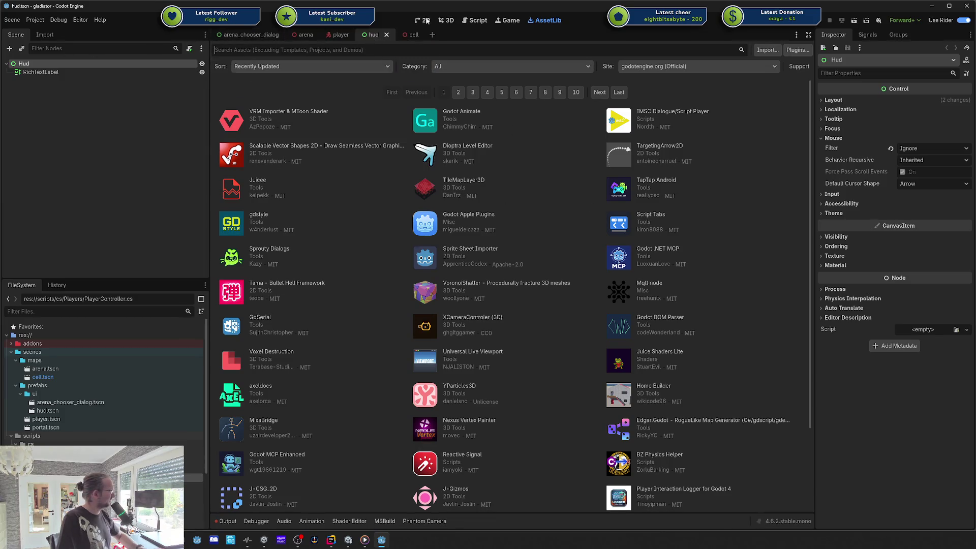
{"action": "left_click", "coordinate": [446, 20]}
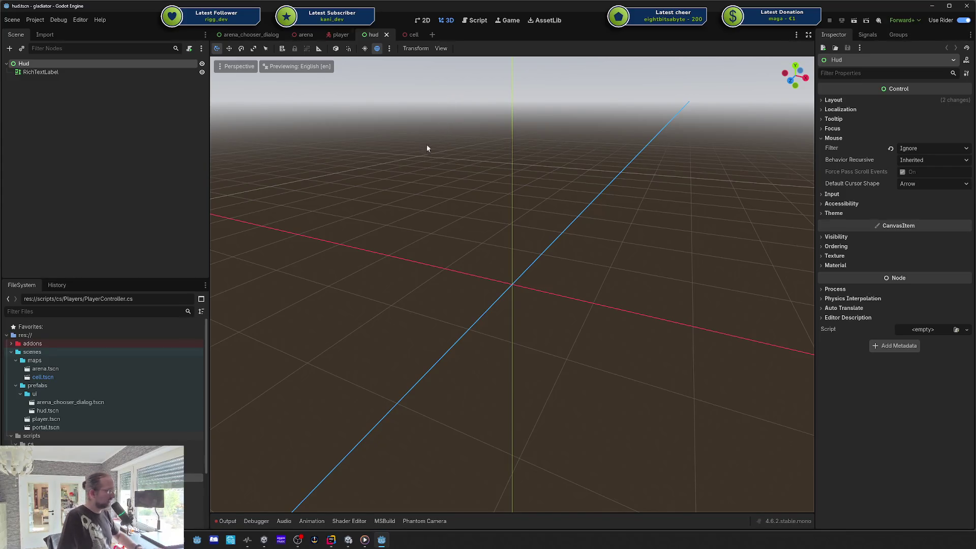
- Orbit and zoom the empty 3D viewport, then switch to the Codecks browser
{"action": "left_click_drag", "start_coordinate": [450, 198], "coordinate": [445, 194]}
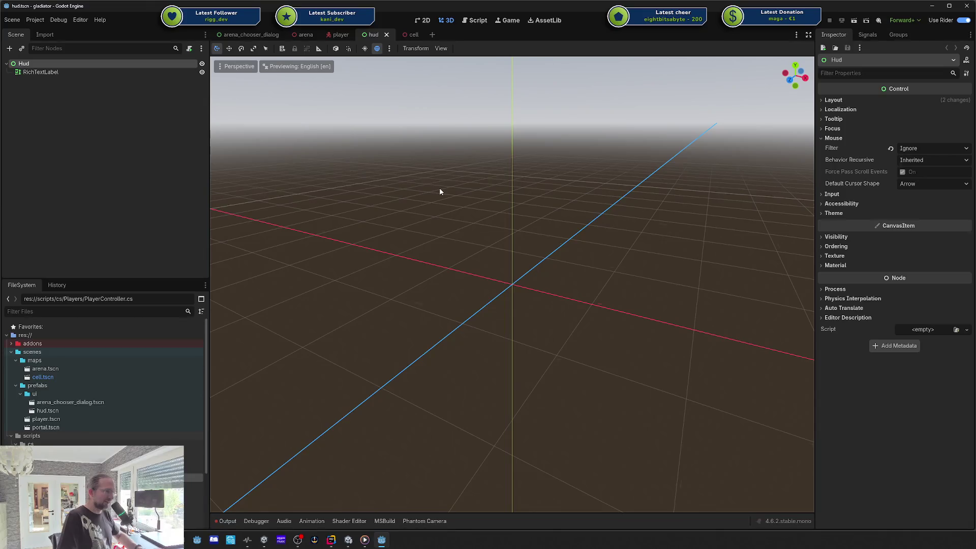
{"action": "scroll", "coordinate": [438, 183], "scroll_direction": "up", "scroll_amount": 2}
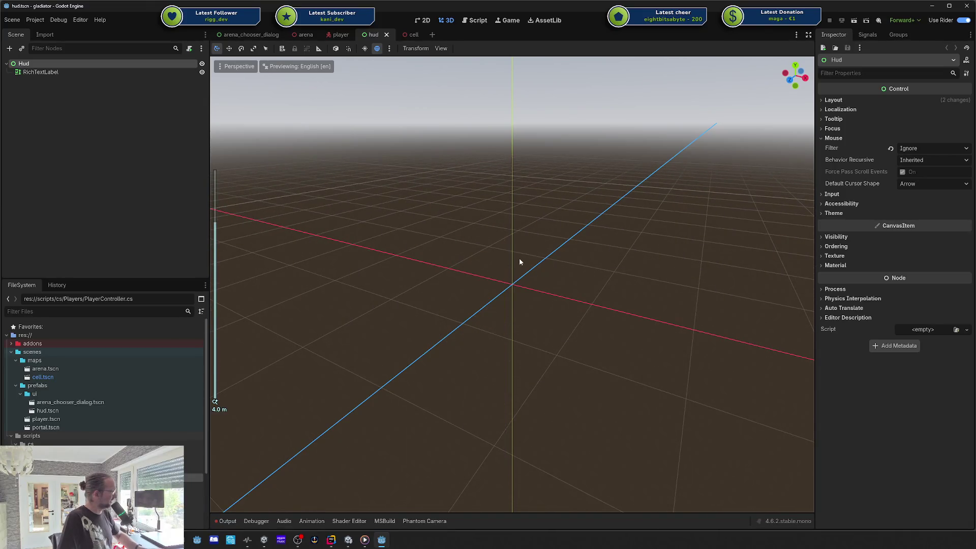
{"action": "left_click_drag", "start_coordinate": [519, 262], "coordinate": [517, 240]}
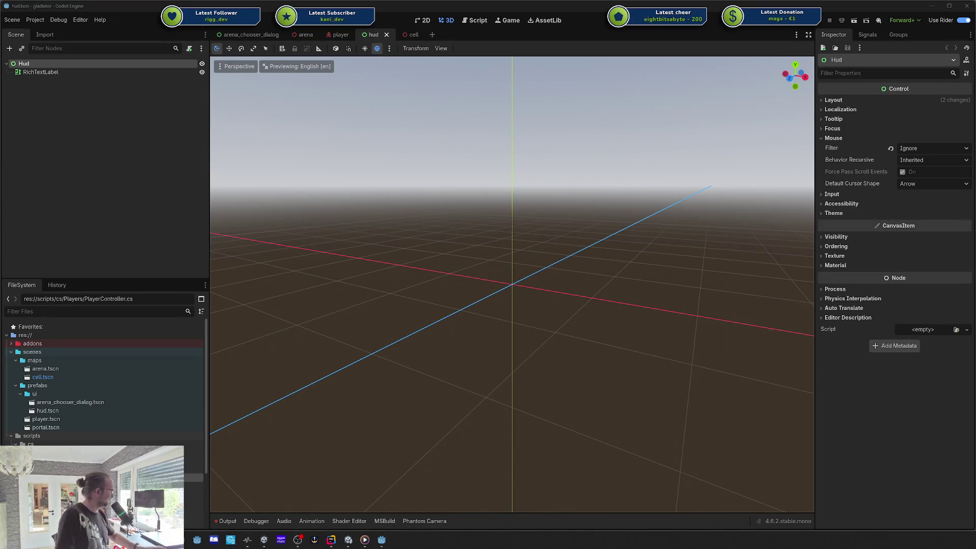
{"action": "key", "text": "alt+Tab"}
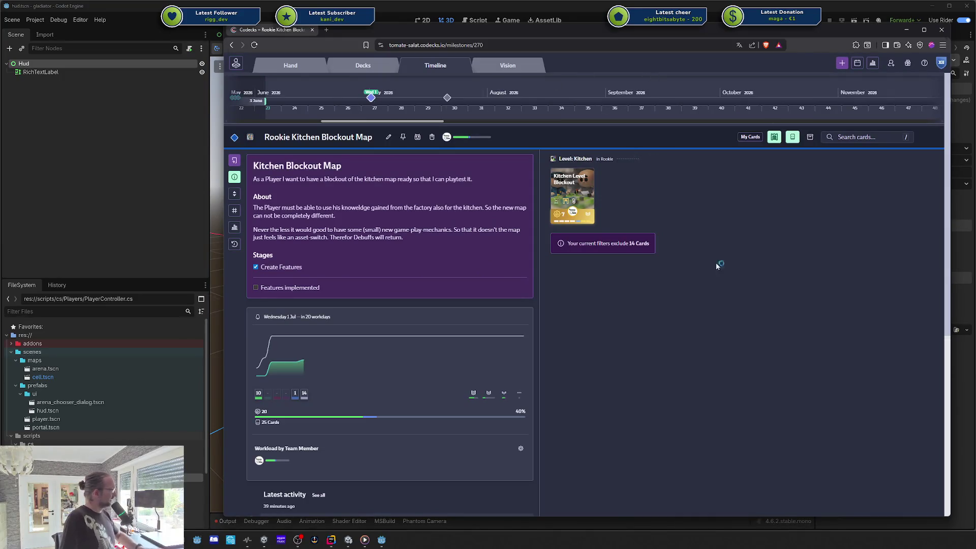
- Open the Core Game Loop milestone, filter its cards, and open the Cell Blockout Map card
{"action": "left_click", "coordinate": [446, 100]}
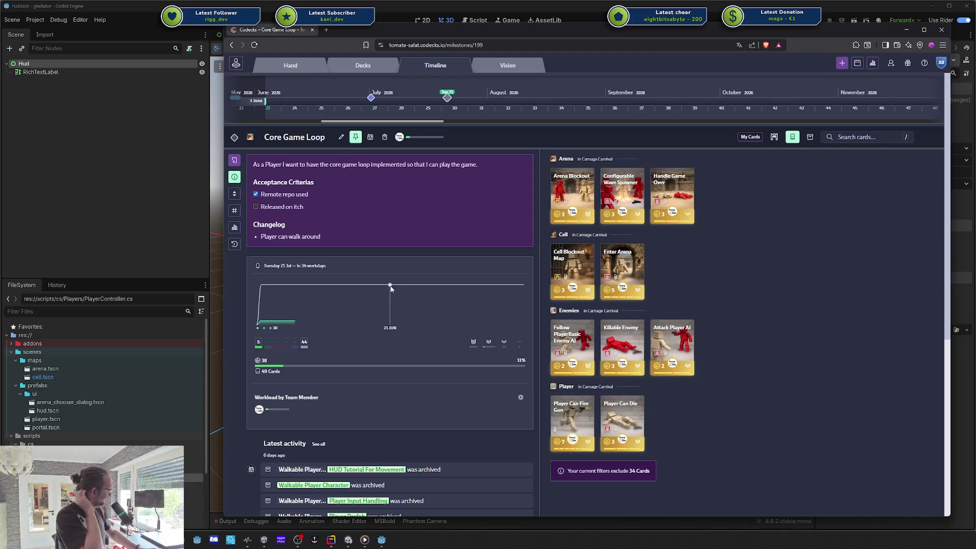
{"action": "left_click", "coordinate": [774, 137]}
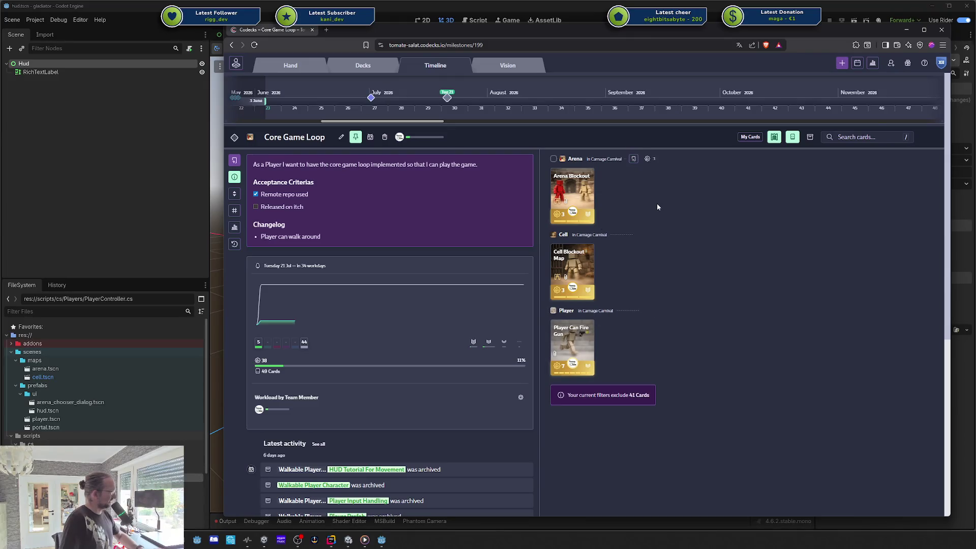
{"action": "left_click", "coordinate": [580, 265]}
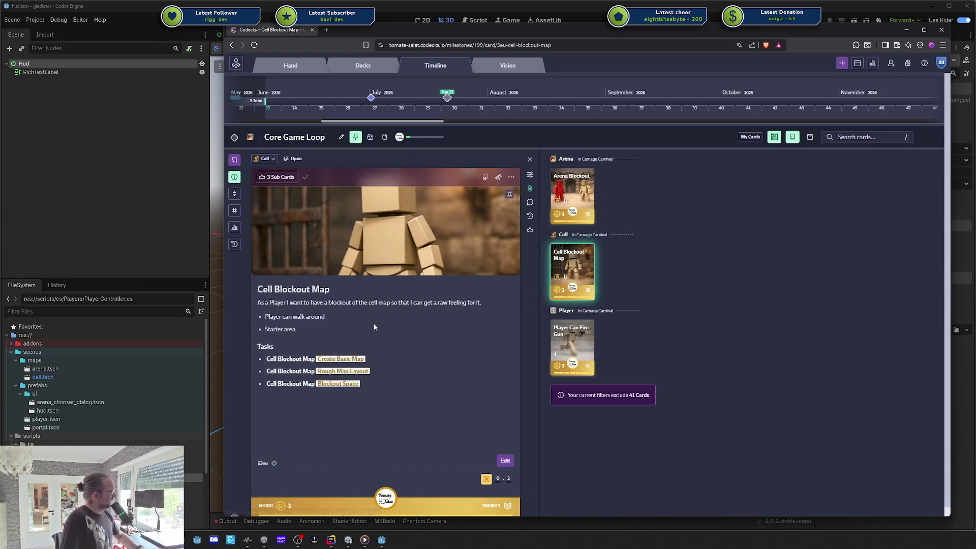
- Delete the Tasks list from the Cell Blockout Map description, save it, and check its sub cards
{"action": "key", "text": "shift+Up"}
{"action": "key", "text": "shift+Up"}
{"action": "key", "text": "shift+Up"}
{"action": "key", "text": "shift+Home"}
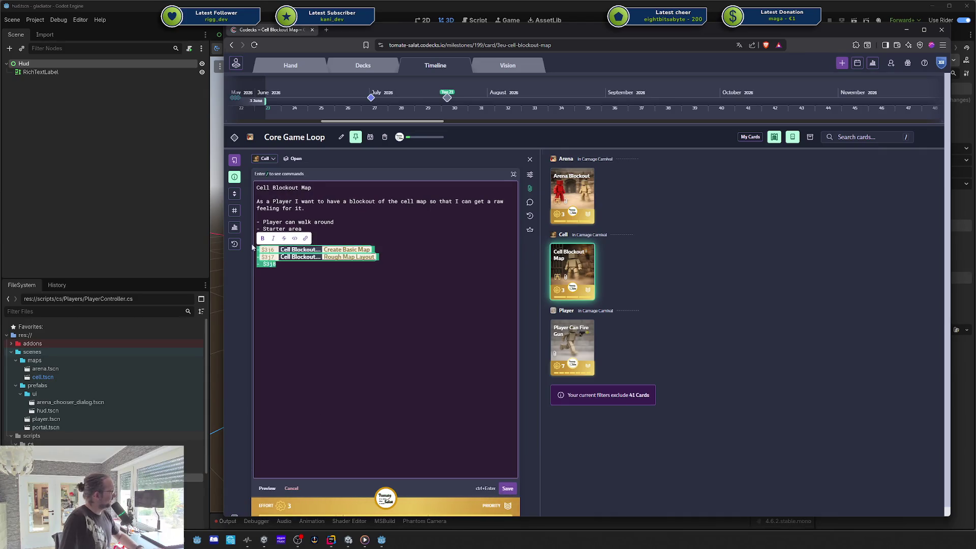
{"action": "type", "text": "- Starter area"}
{"action": "key", "text": "Return"}
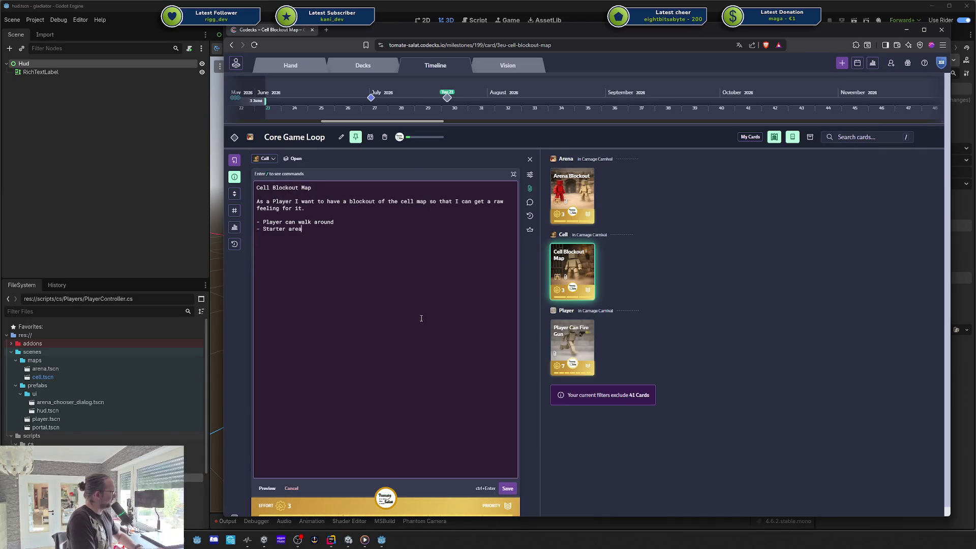
{"action": "key", "text": "ctrl+Return"}
{"action": "left_click", "coordinate": [530, 230]}
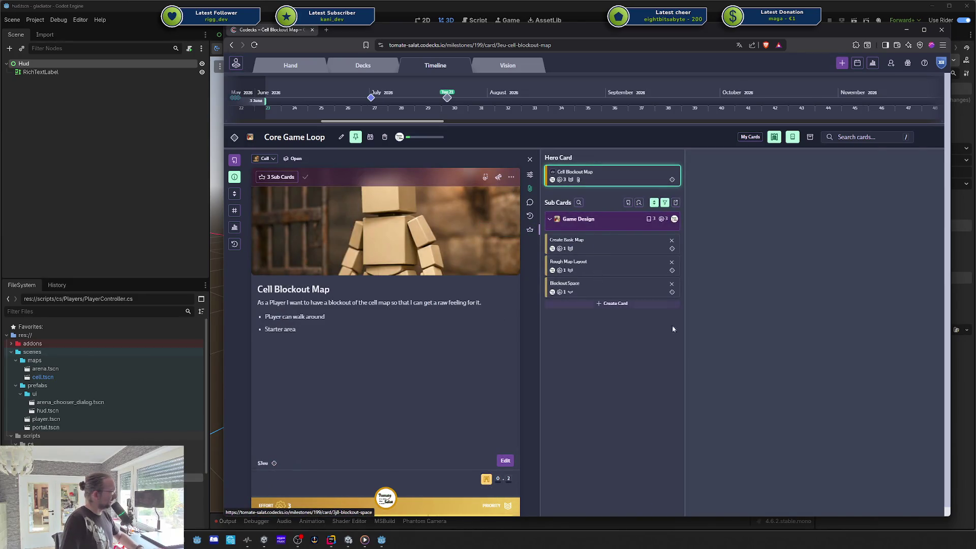
{"action": "left_click", "coordinate": [699, 339]}
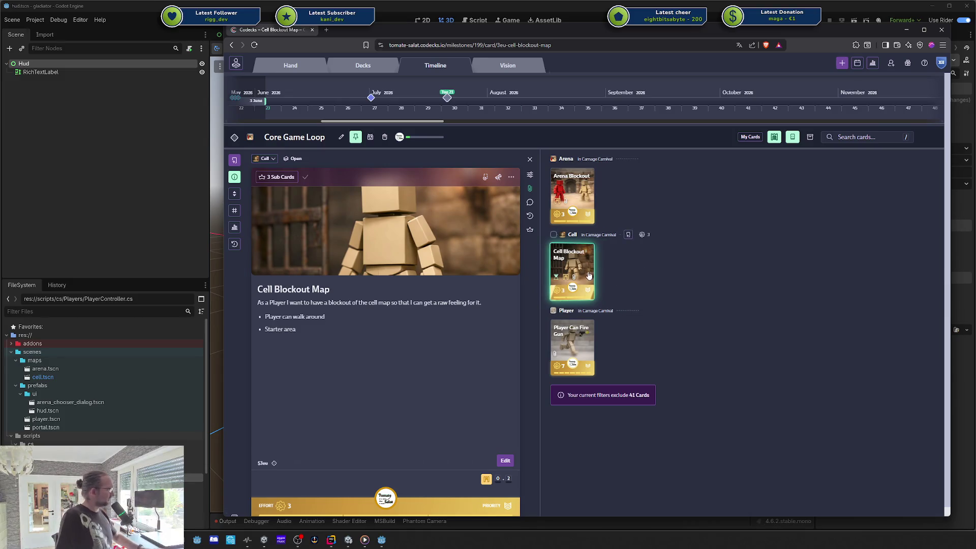
- Remove the Tasks section from the Arena Blockout description, save, and review its sub cards
{"action": "left_click", "coordinate": [573, 190]}
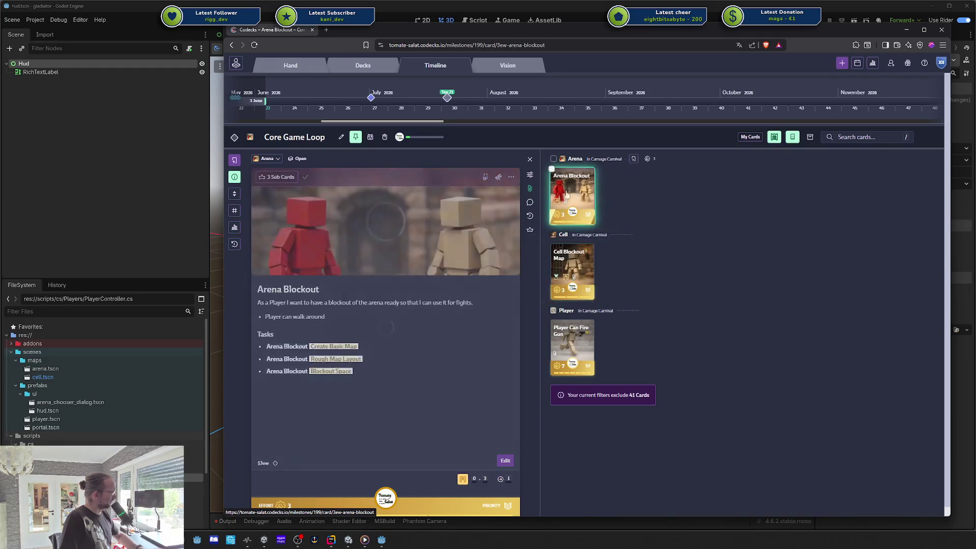
{"action": "left_click", "coordinate": [359, 328]}
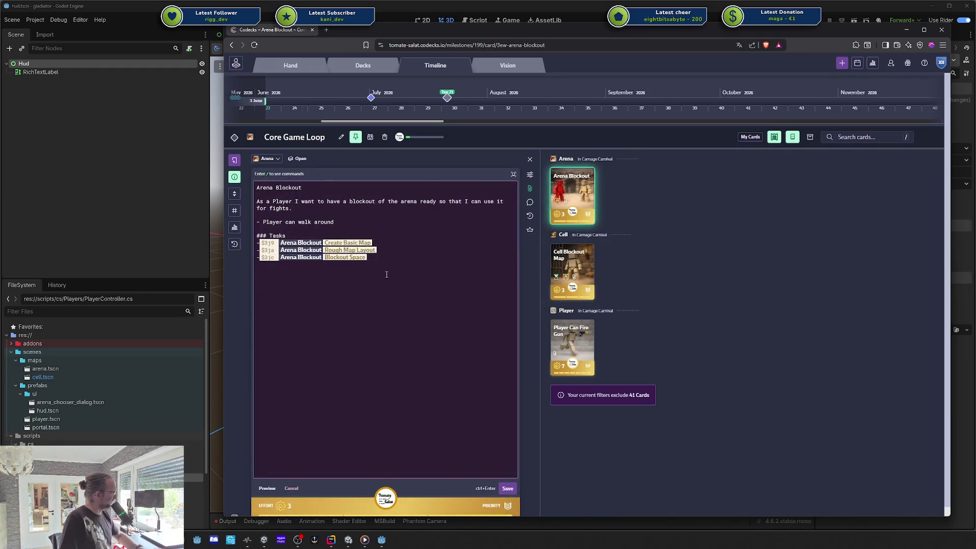
{"action": "left_click_drag", "start_coordinate": [388, 275], "coordinate": [246, 233]}
{"action": "key", "text": "BackSpace"}
{"action": "key", "text": "ctrl+Return"}
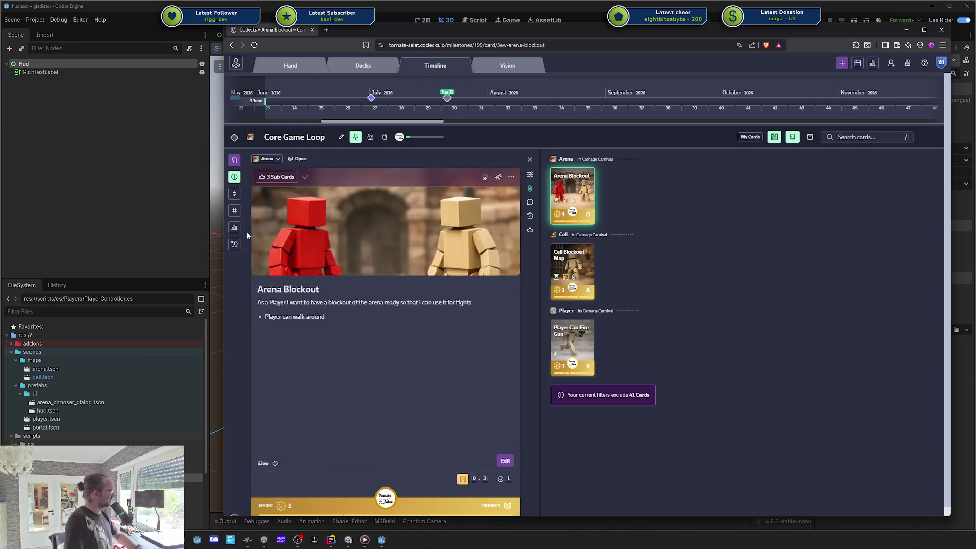
{"action": "left_click", "coordinate": [530, 230]}
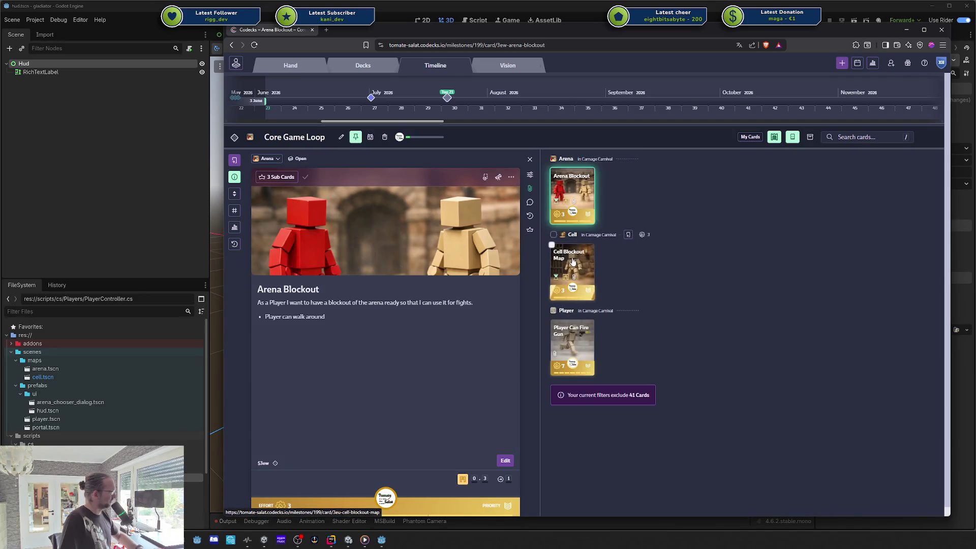
{"action": "left_click", "coordinate": [573, 262]}
- Save Player Can Fire Gun without its Tasks list, review its sub cards, then reopen Cell Blockout Map
{"action": "left_click", "coordinate": [572, 345]}
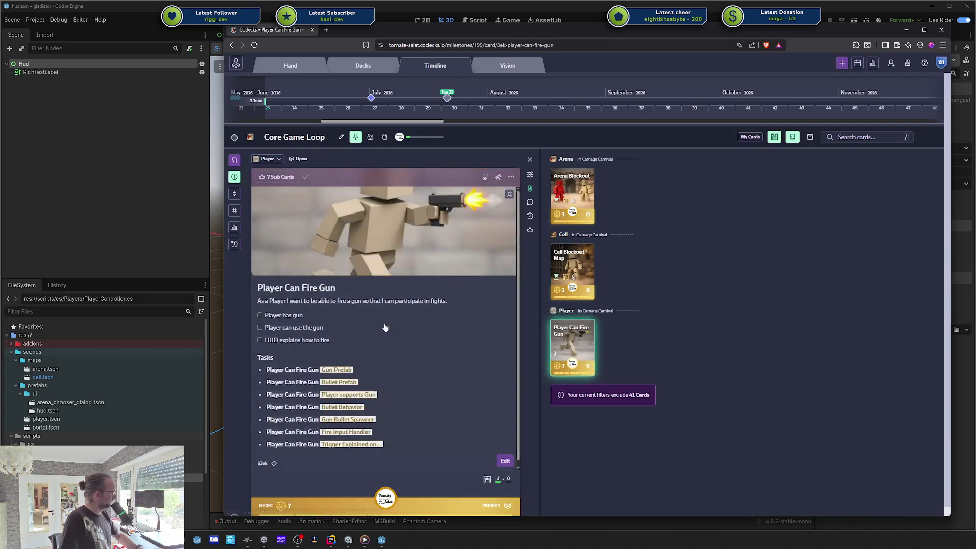
{"action": "left_click", "coordinate": [432, 347]}
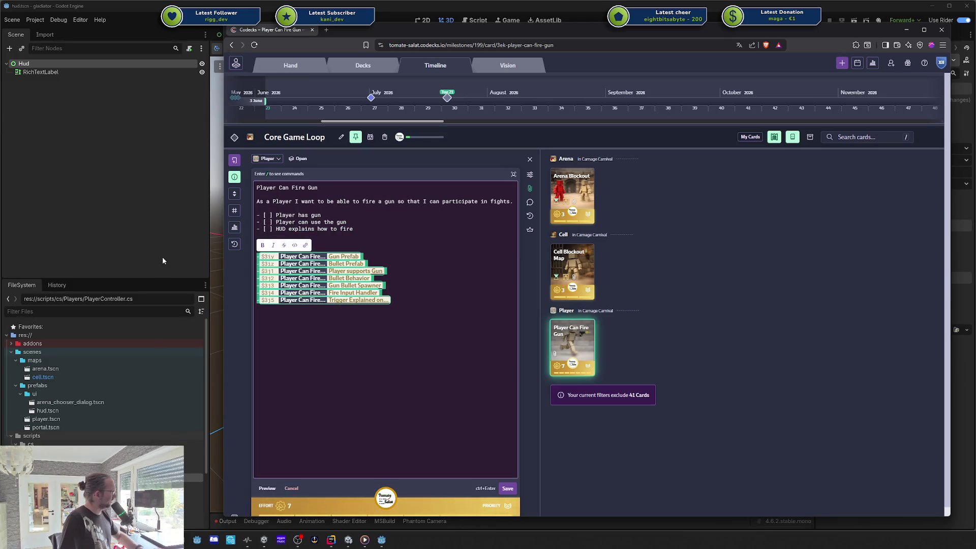
{"action": "key", "text": "Escape"}
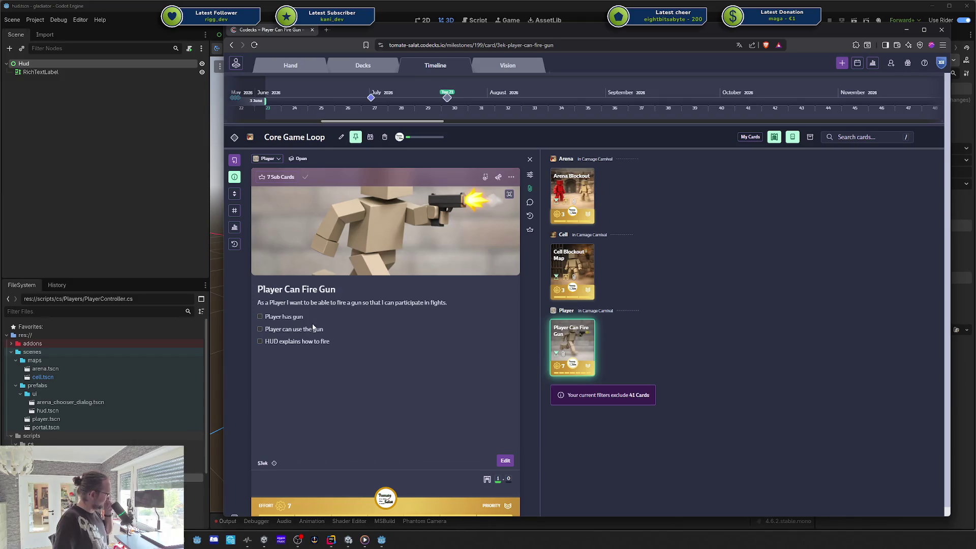
{"action": "left_click", "coordinate": [530, 230]}
{"action": "scroll", "coordinate": [647, 261], "scroll_direction": "down", "scroll_amount": 1}
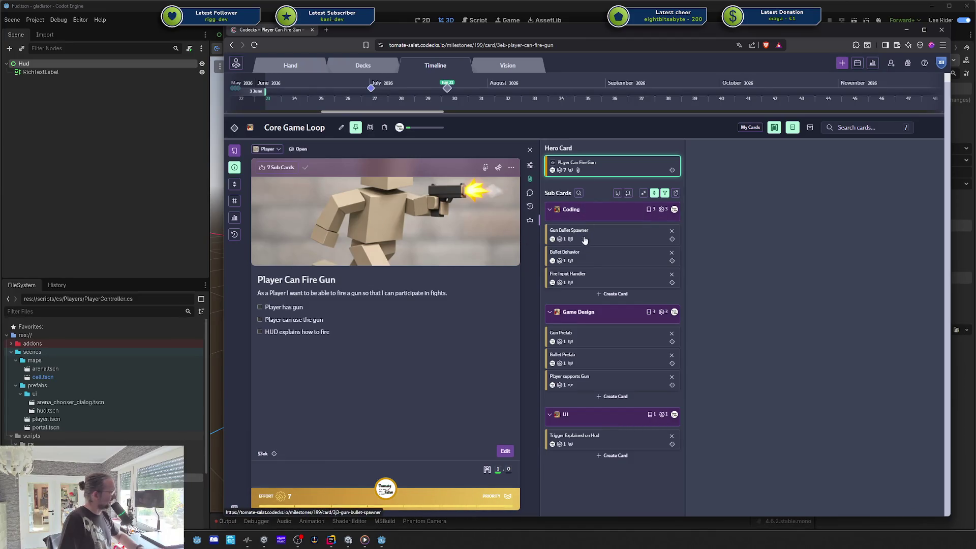
{"action": "left_click", "coordinate": [739, 382]}
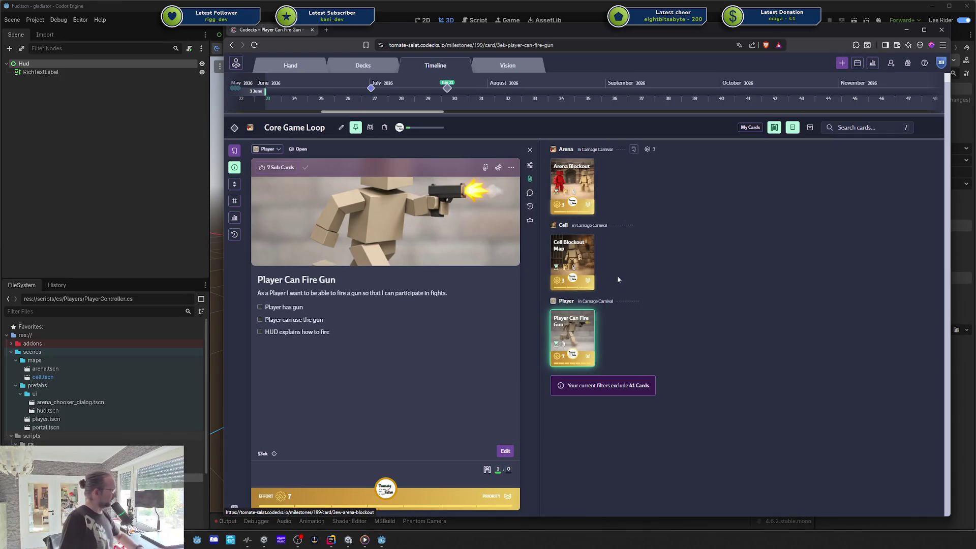
{"action": "left_click", "coordinate": [572, 262]}
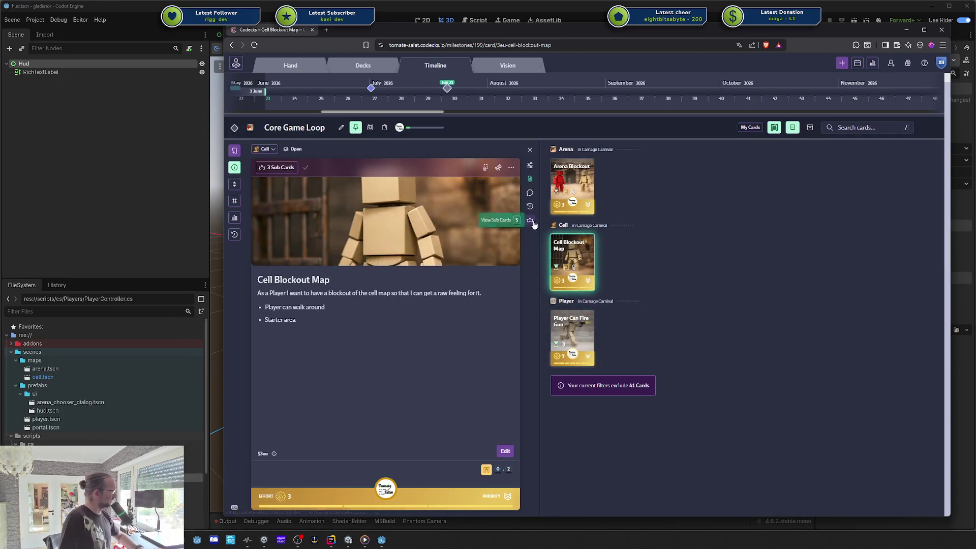
- Open Create Basic Map from Cell Blockout Map's sub cards, then drag the browser off to the right
{"action": "left_click", "coordinate": [529, 220]}
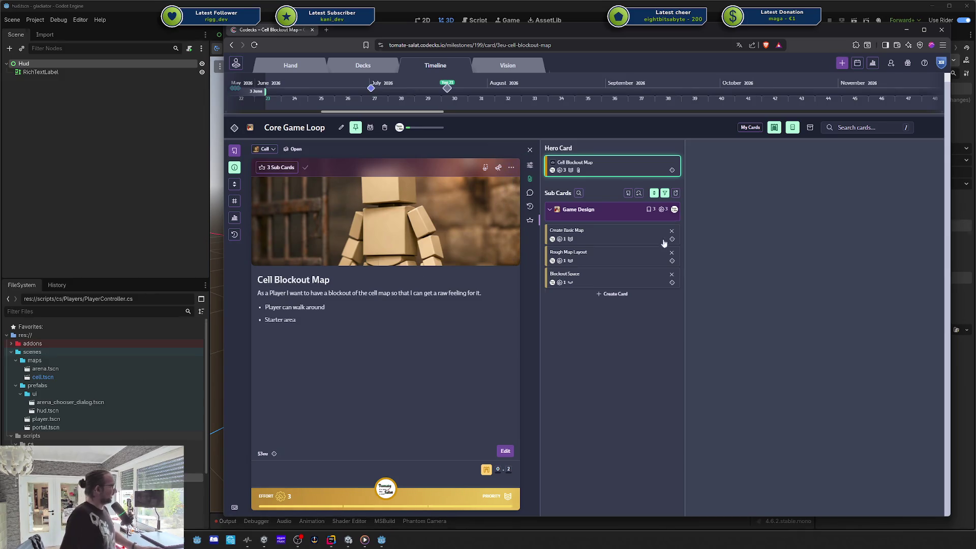
{"action": "left_click", "coordinate": [575, 230]}
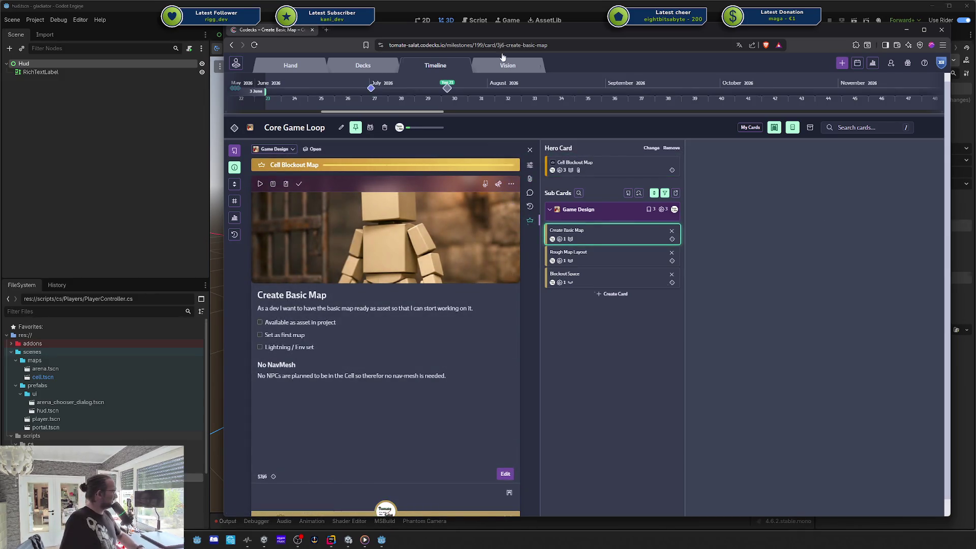
{"action": "left_click_drag", "start_coordinate": [586, 29], "coordinate": [975, 140]}
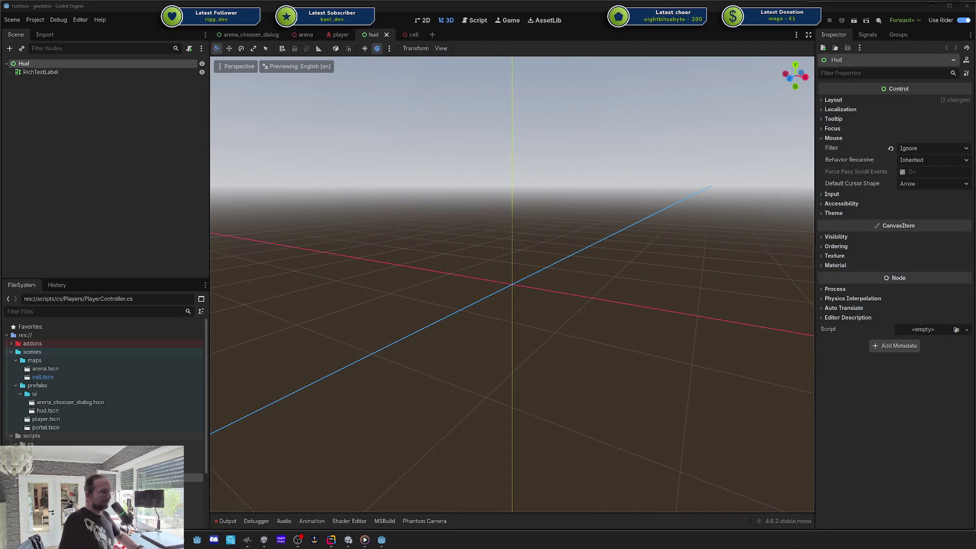
- Bring Godot forward on arena_chooser_dialog.tscn, frame the dialog, and run the project with F5
{"action": "left_click", "coordinate": [133, 75]}
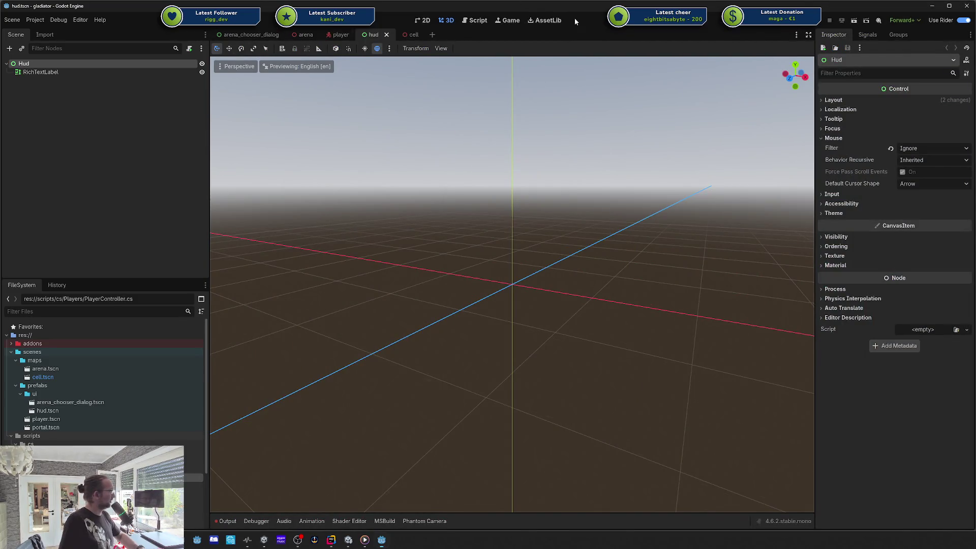
{"action": "left_click", "coordinate": [244, 34]}
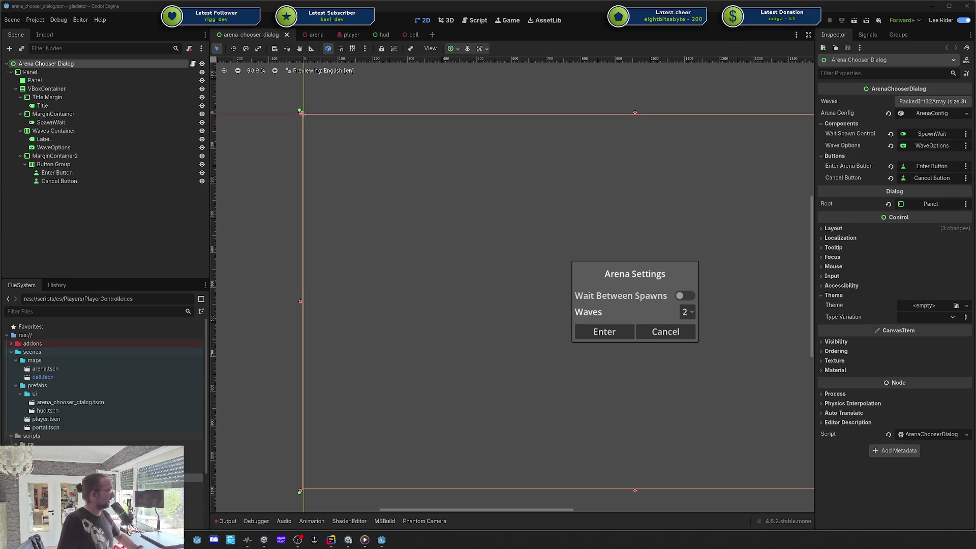
{"action": "scroll", "coordinate": [686, 194], "scroll_direction": "down", "scroll_amount": 2}
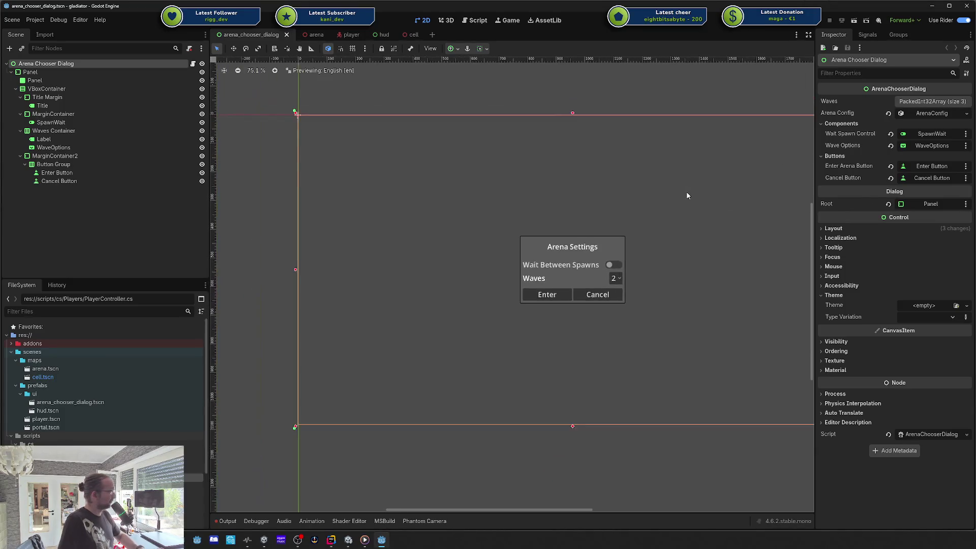
{"action": "left_click_drag", "start_coordinate": [664, 191], "coordinate": [619, 190]}
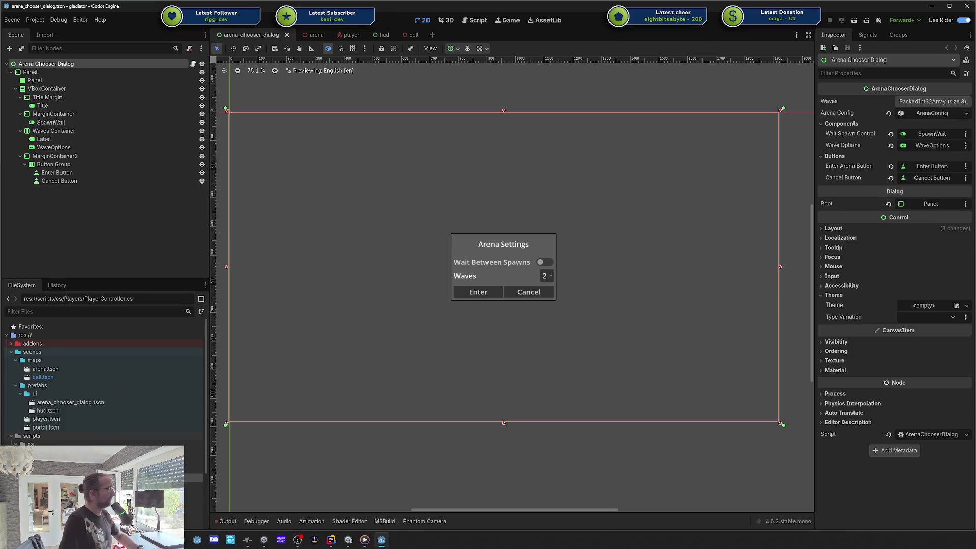
{"action": "key", "text": "F5"}
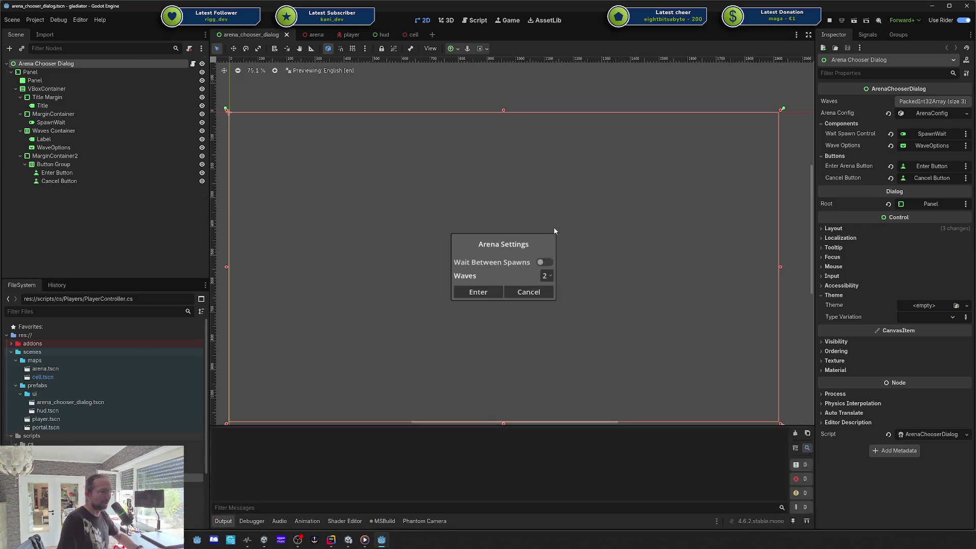
- Walk the player into the doorway with W and S, confirm Enter in Arena Settings, and stop the game
{"action": "mouse_move", "coordinate": [856, 56]}
{"action": "left_mouse_down"}
{"action": "mouse_move", "coordinate": [727, 68]}
{"action": "mouse_move", "coordinate": [404, 56]}
{"action": "left_mouse_up"}
{"action": "key", "text": "w"}
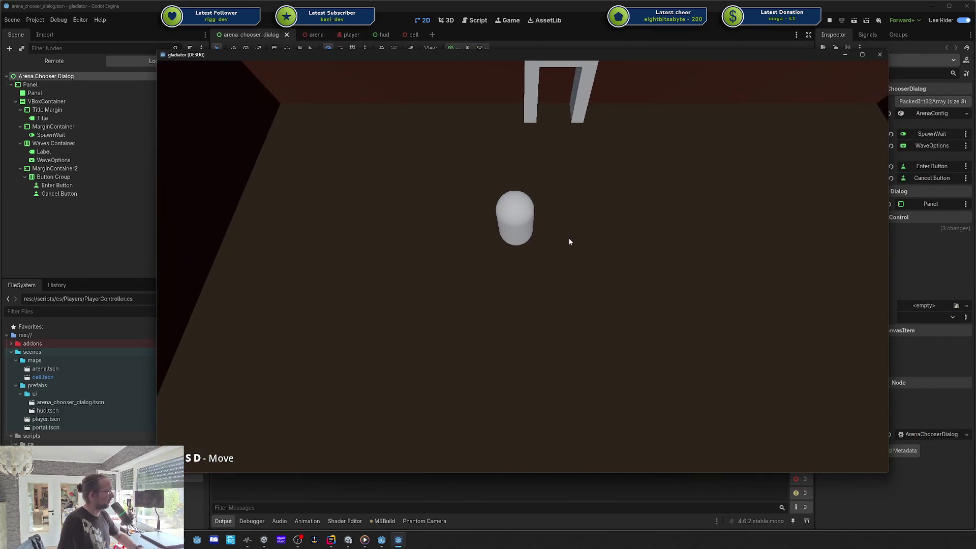
{"action": "key", "text": "w"}
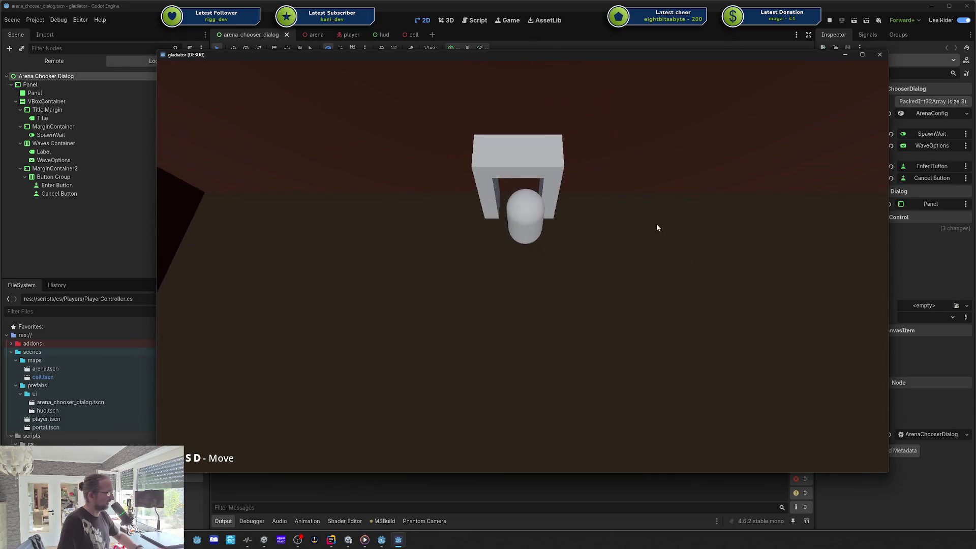
{"action": "key", "text": "s"}
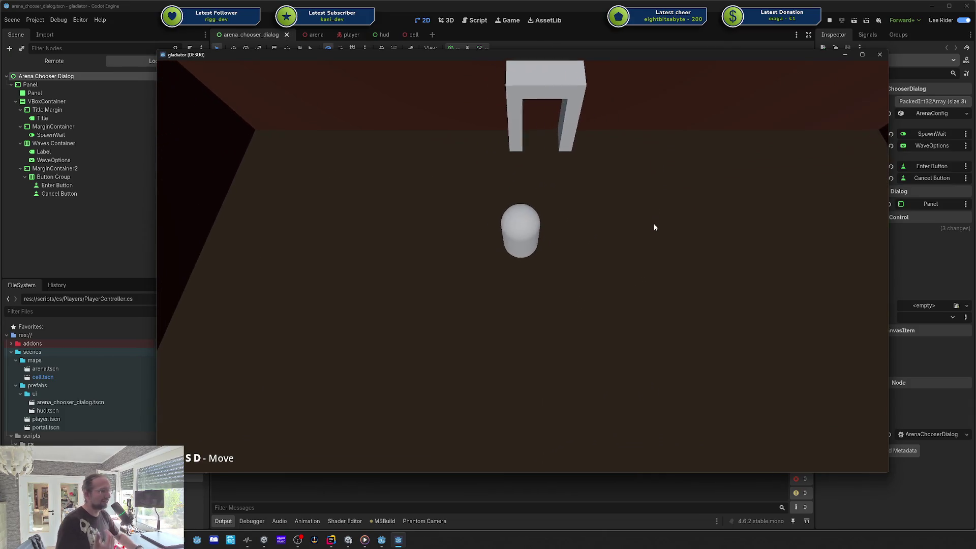
{"action": "key", "text": "w"}
{"action": "left_click", "coordinate": [500, 304]}
{"action": "left_click", "coordinate": [879, 54]}
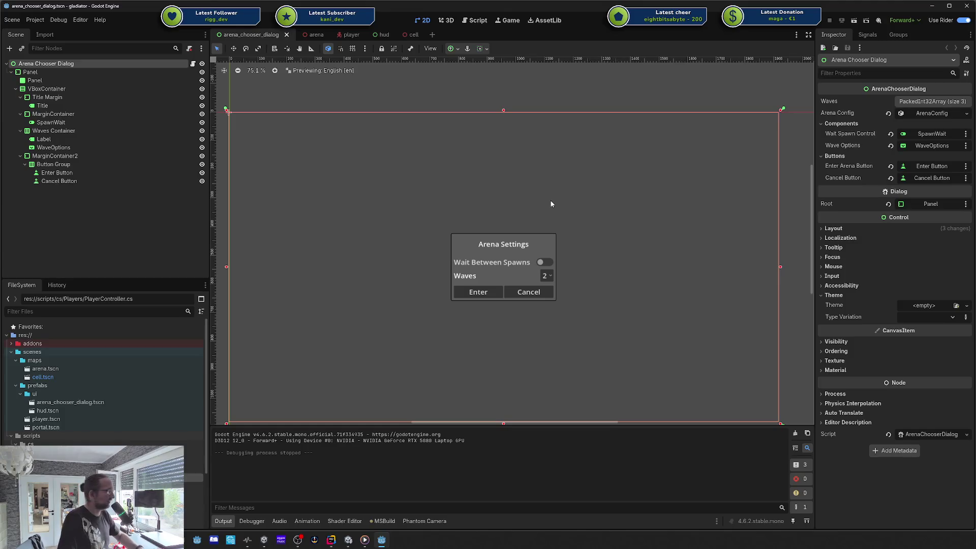
- Clear the Output log, deselect the dialog's root Control, and switch over to Rider
{"action": "scroll", "coordinate": [559, 277], "scroll_direction": "down", "scroll_amount": 2}
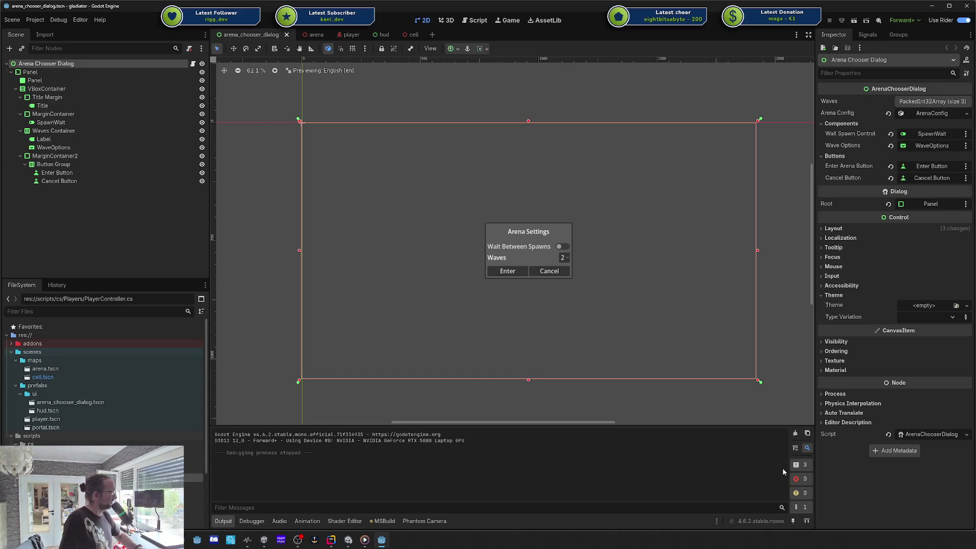
{"action": "left_click", "coordinate": [797, 434]}
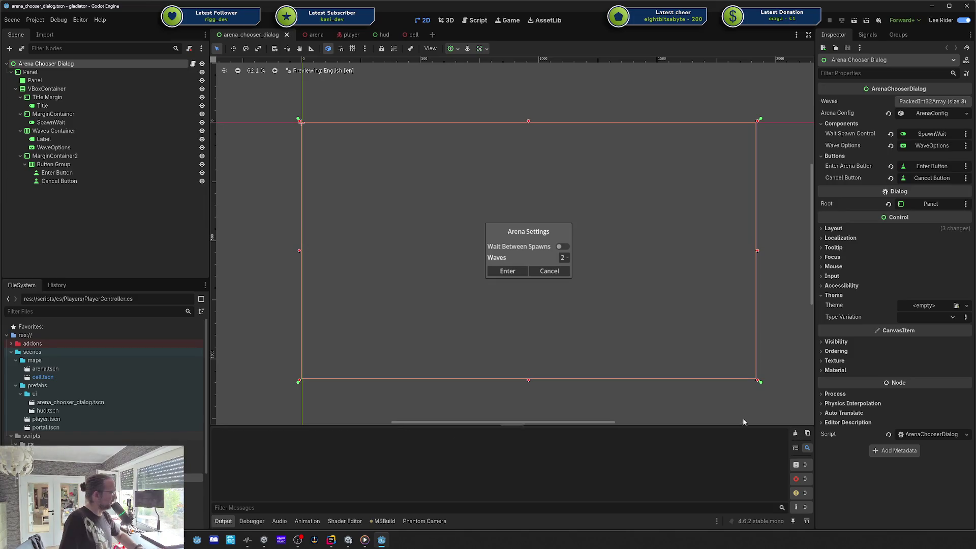
{"action": "left_click", "coordinate": [639, 384]}
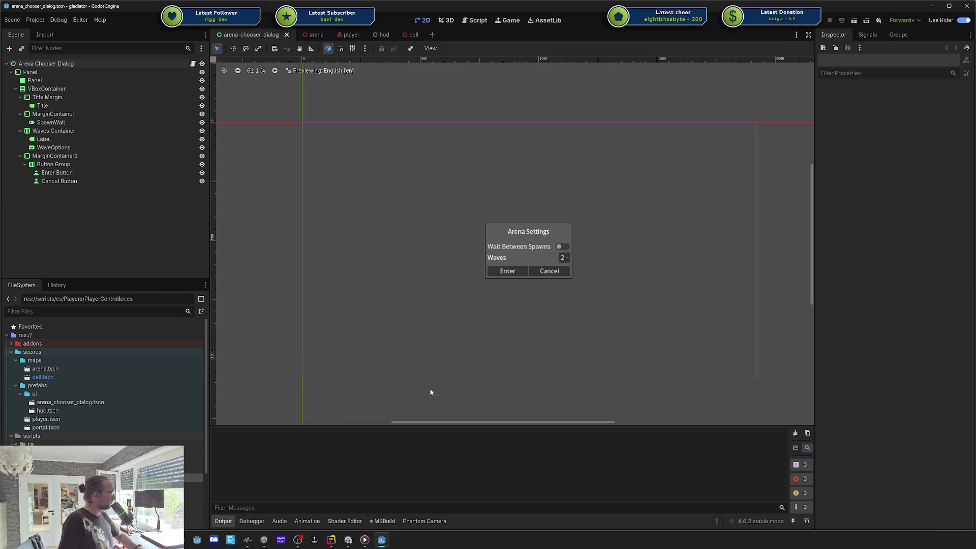
{"action": "left_click", "coordinate": [331, 539]}
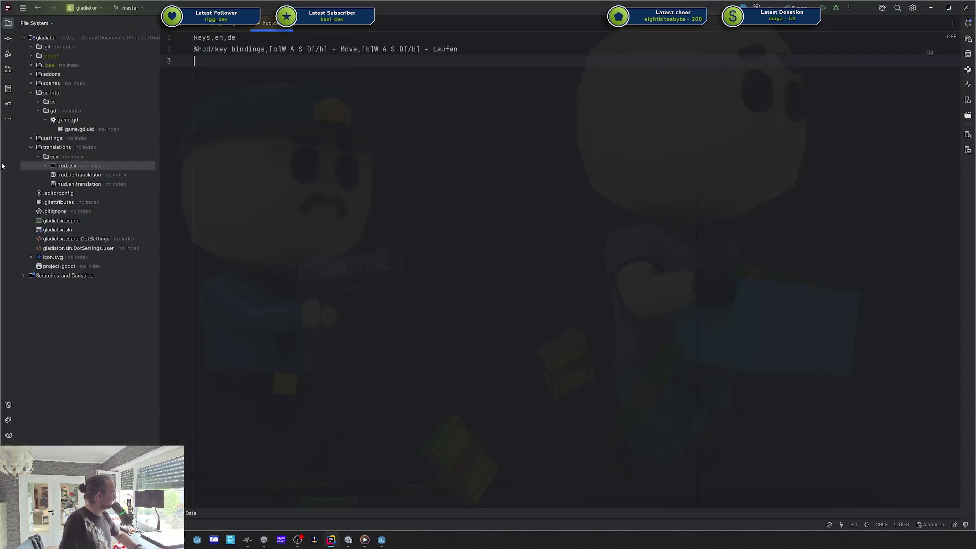
- Open the Godot-Test solution in this window and view LeverGizmo.cs and Lever.cs
{"action": "left_click", "coordinate": [86, 8]}
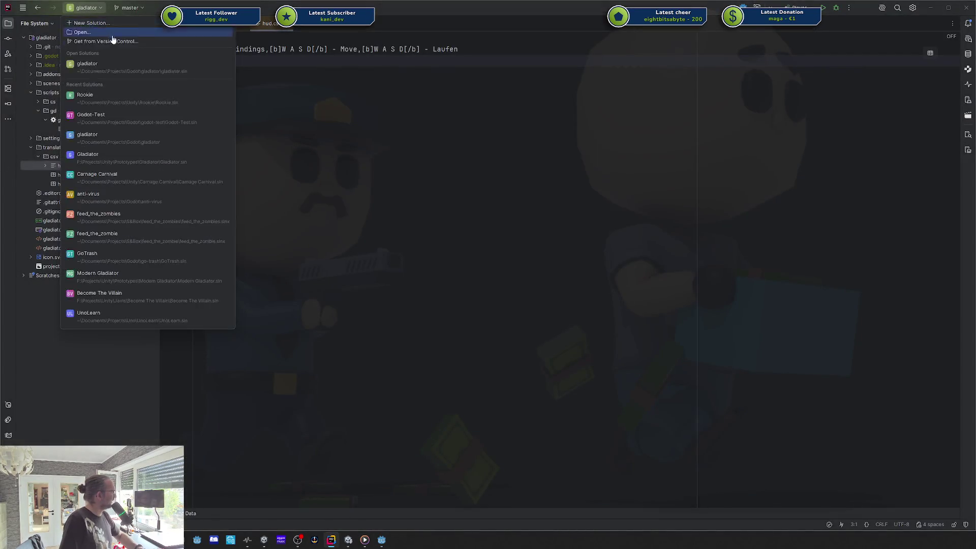
{"action": "left_click", "coordinate": [140, 119]}
{"action": "left_click", "coordinate": [492, 285]}
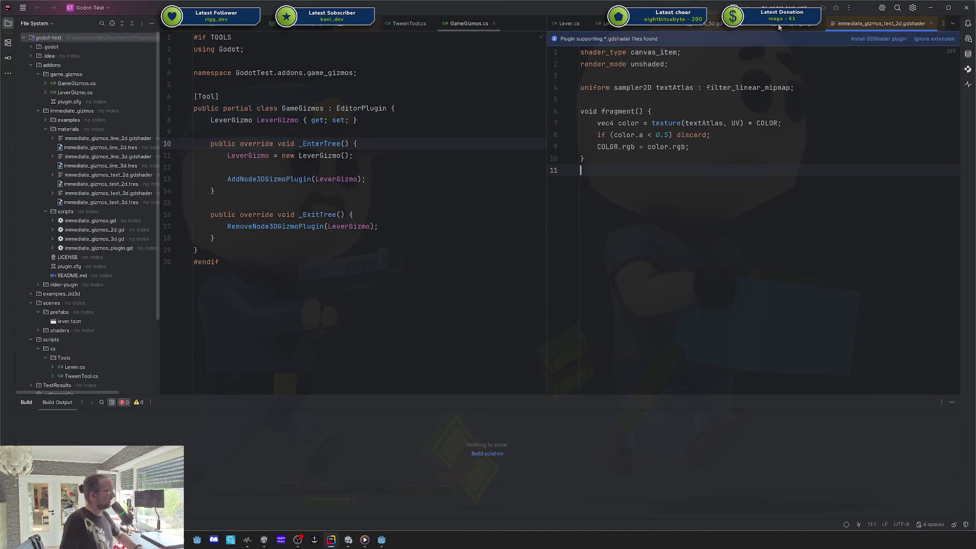
{"action": "left_click", "coordinate": [619, 25]}
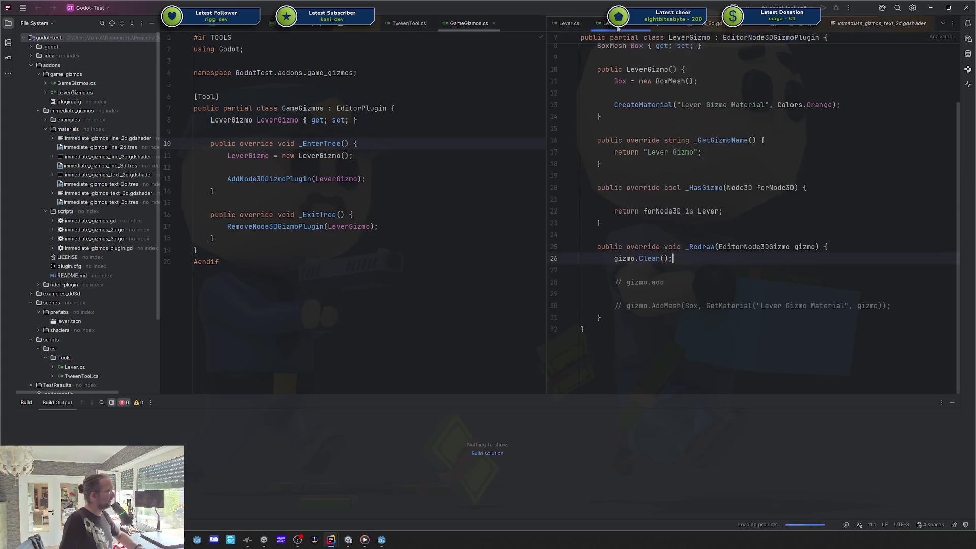
{"action": "left_click", "coordinate": [579, 24]}
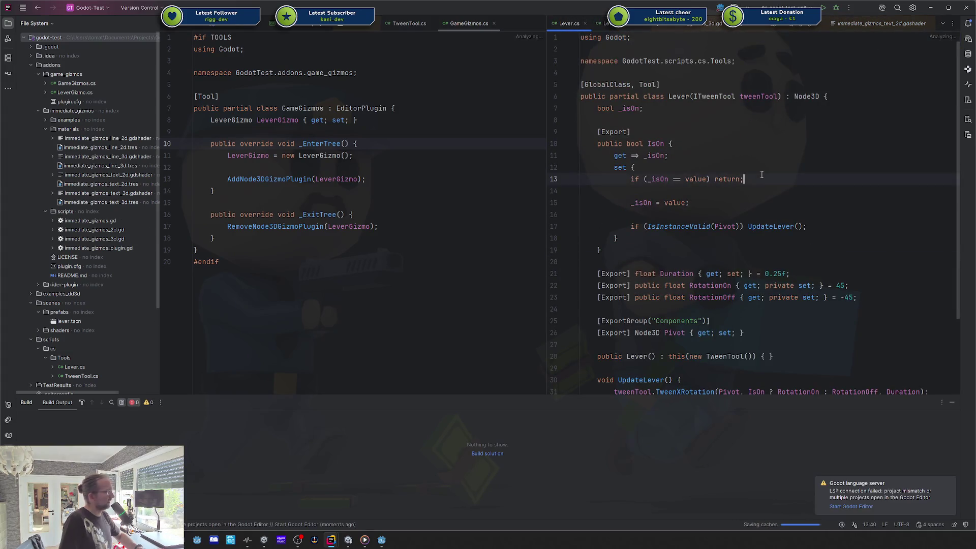
- Exclude the project folders from Defender, dismiss the language server warning and Build panel, then return to Godot
{"action": "scroll", "coordinate": [762, 175], "scroll_direction": "down", "scroll_amount": 3}
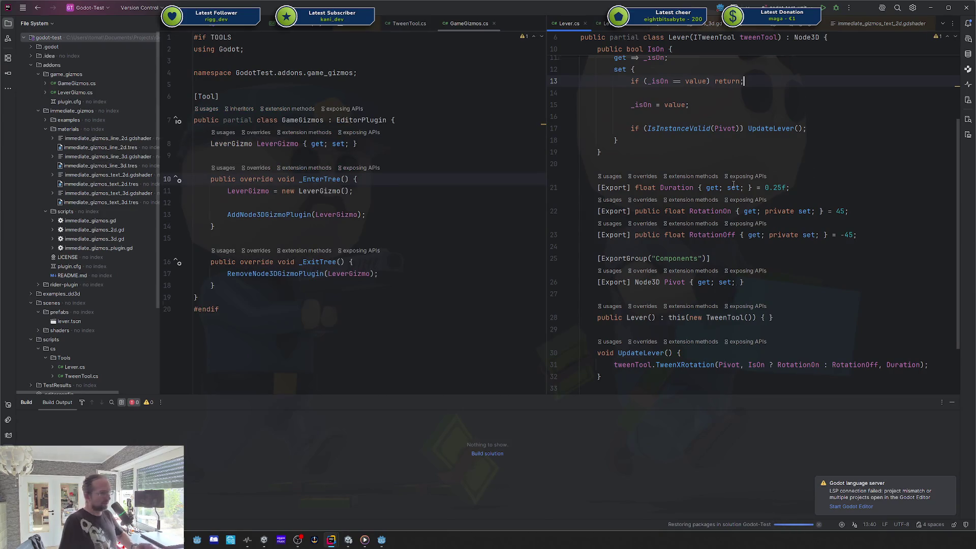
{"action": "mouse_move", "coordinate": [733, 185]}
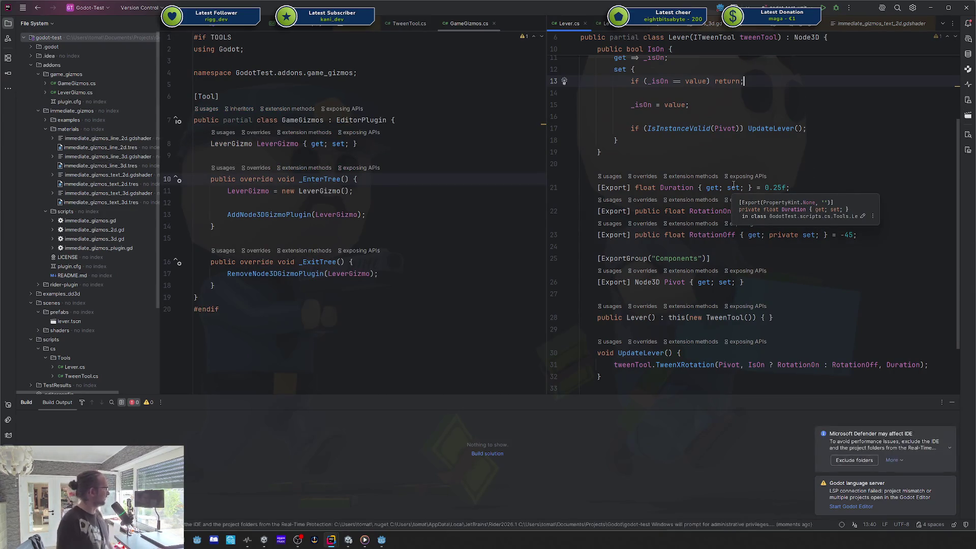
{"action": "scroll", "coordinate": [734, 184], "scroll_direction": "down", "scroll_amount": 2}
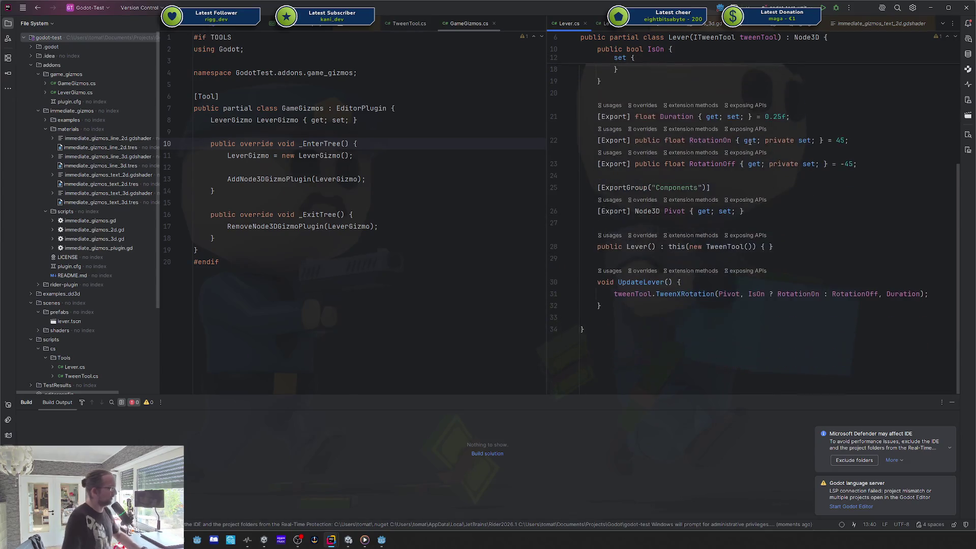
{"action": "left_click", "coordinate": [854, 460]}
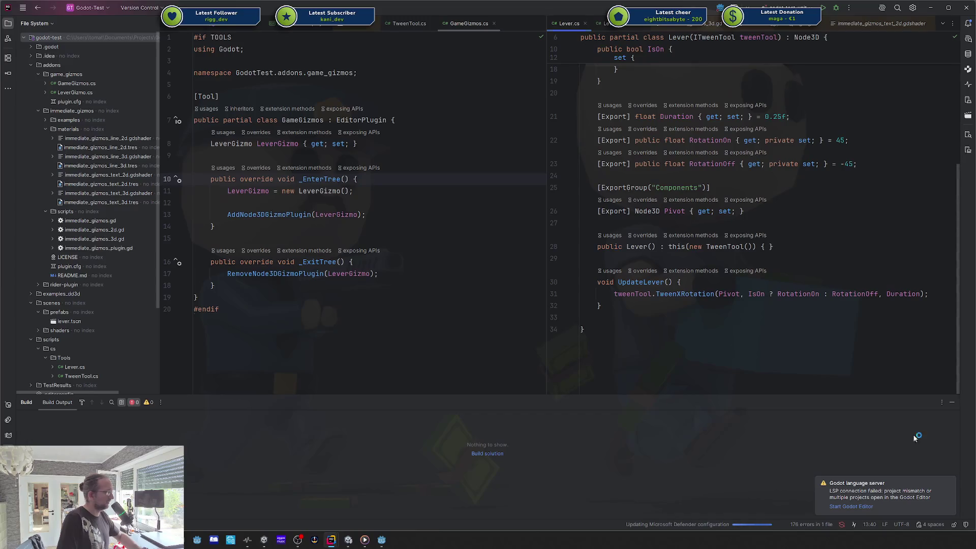
{"action": "left_click", "coordinate": [949, 484]}
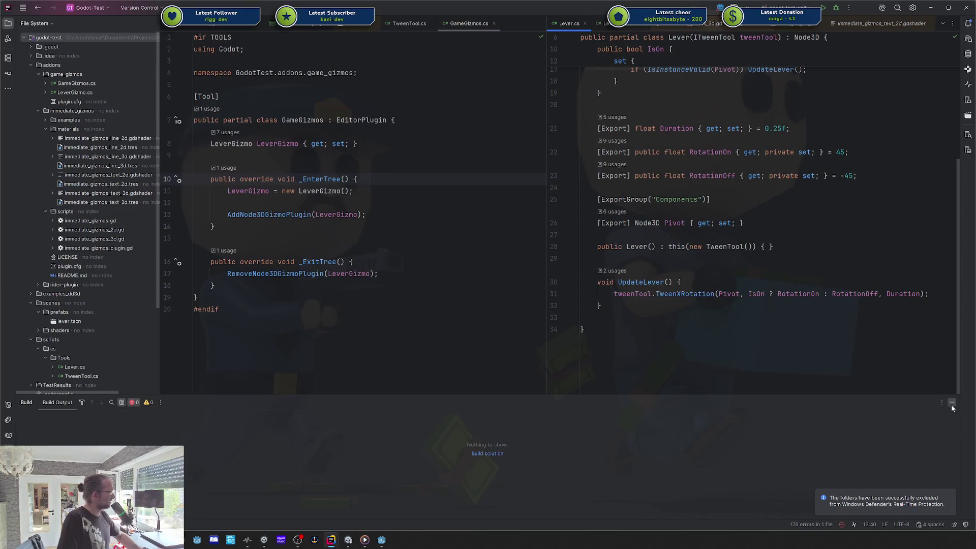
{"action": "left_click", "coordinate": [951, 403]}
{"action": "left_click", "coordinate": [765, 311]}
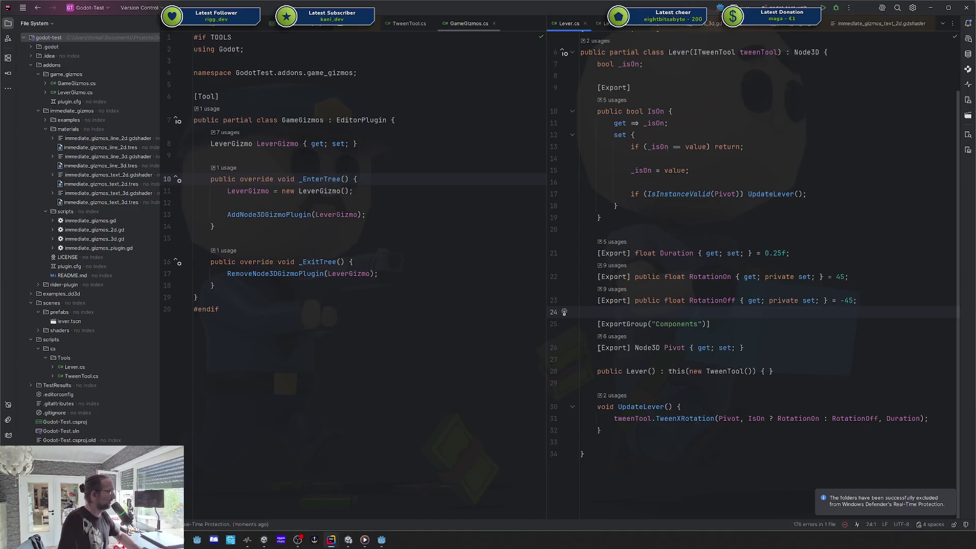
{"action": "left_click", "coordinate": [397, 532]}
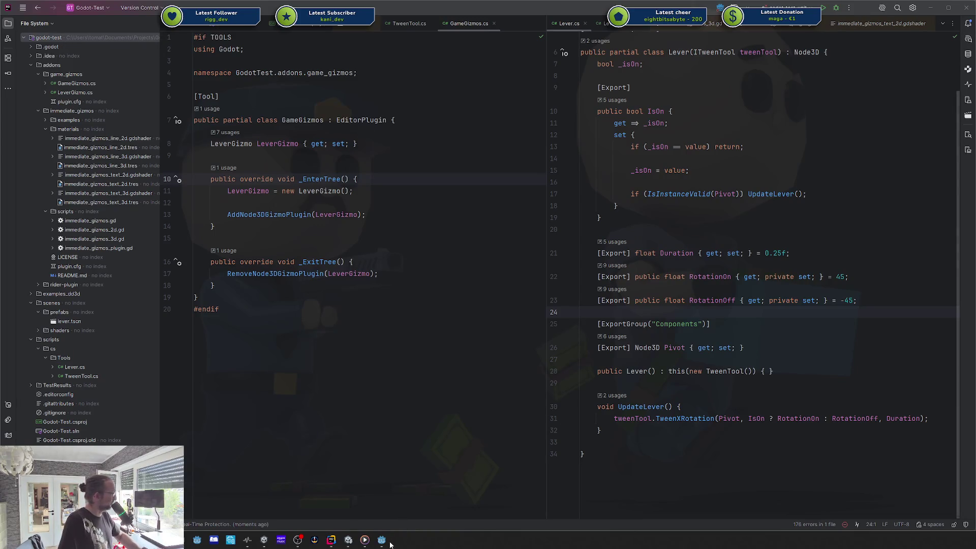
{"action": "key", "text": "alt+Tab"}
{"action": "left_click", "coordinate": [42, 22]}
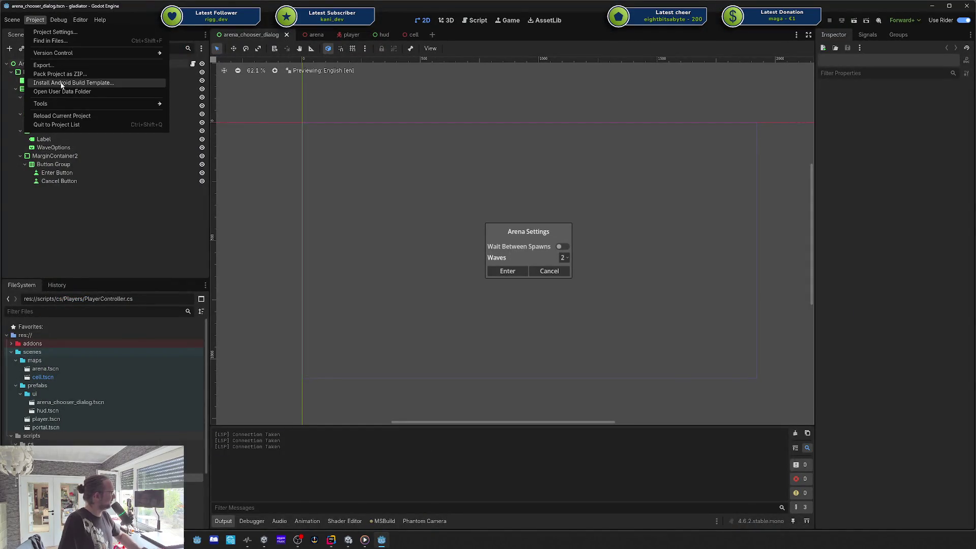
{"action": "left_click", "coordinate": [46, 32]}
{"action": "scroll", "coordinate": [405, 268], "scroll_direction": "down", "scroll_amount": 10}
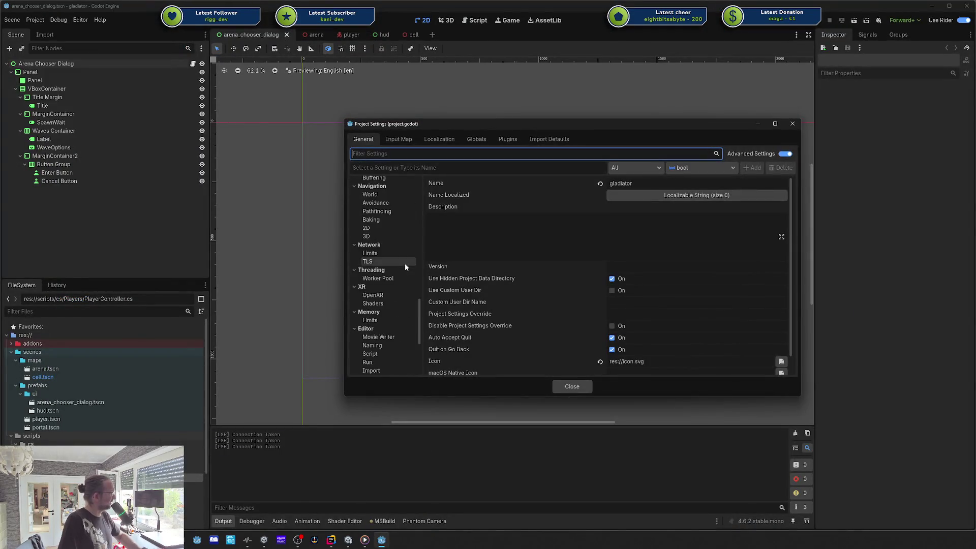
{"action": "left_click", "coordinate": [371, 344]}
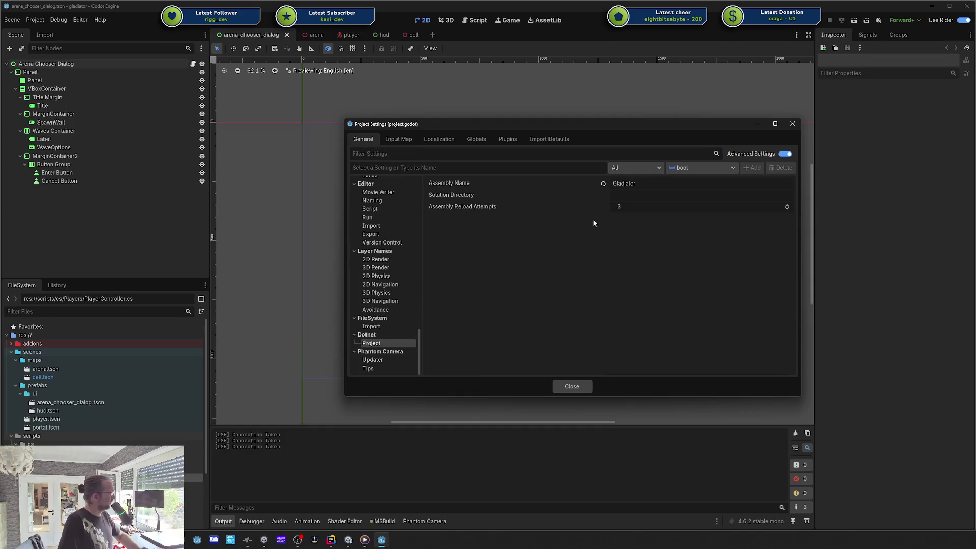
{"action": "left_click", "coordinate": [674, 197]}
{"action": "type", "text": "../"}
{"action": "left_click", "coordinate": [603, 195]}
{"action": "left_click", "coordinate": [792, 125]}
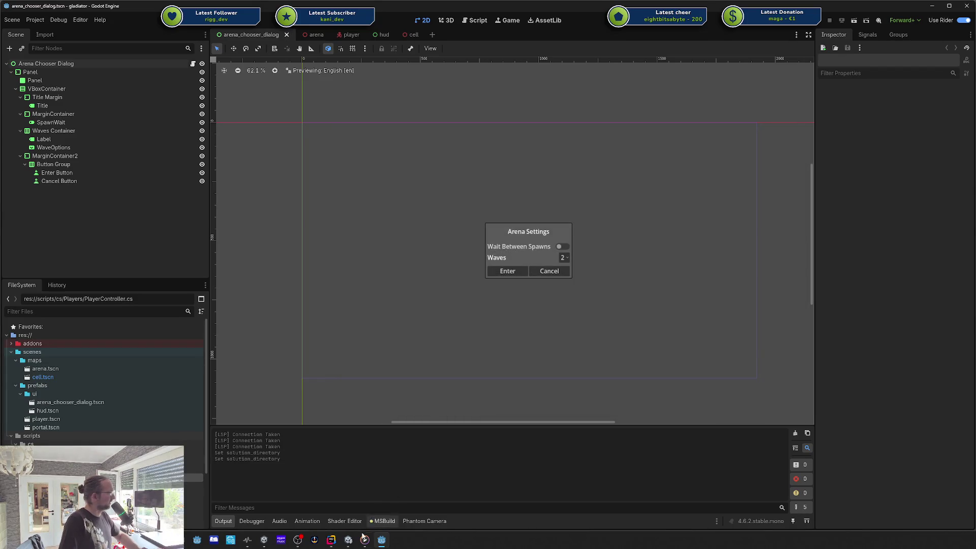
{"action": "mouse_move", "coordinate": [333, 544]}
{"action": "left_click", "coordinate": [346, 524]}
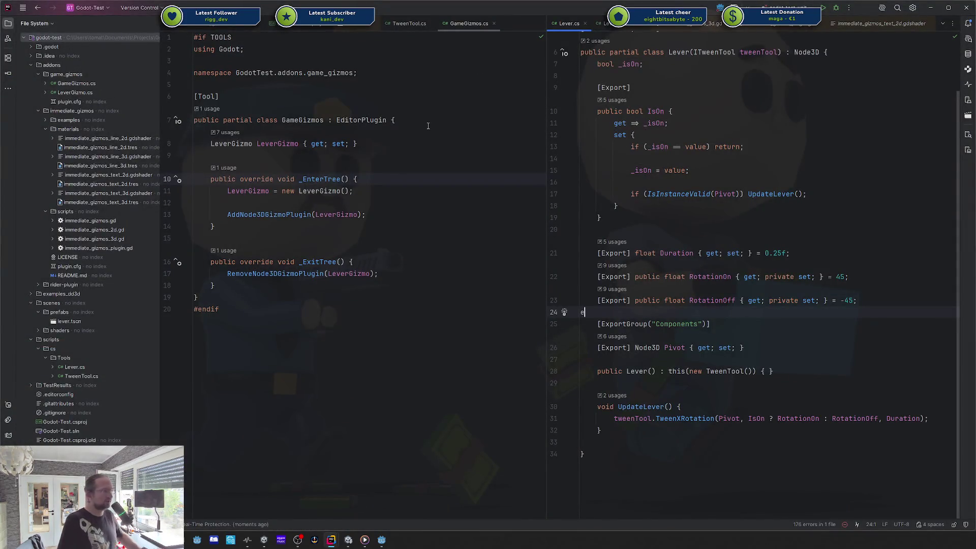
- Remove a stray letter and inspect the RotationOn usages and Pivot line in Lever.cs
{"action": "type", "text": "e"}
{"action": "key", "text": "BackSpace"}
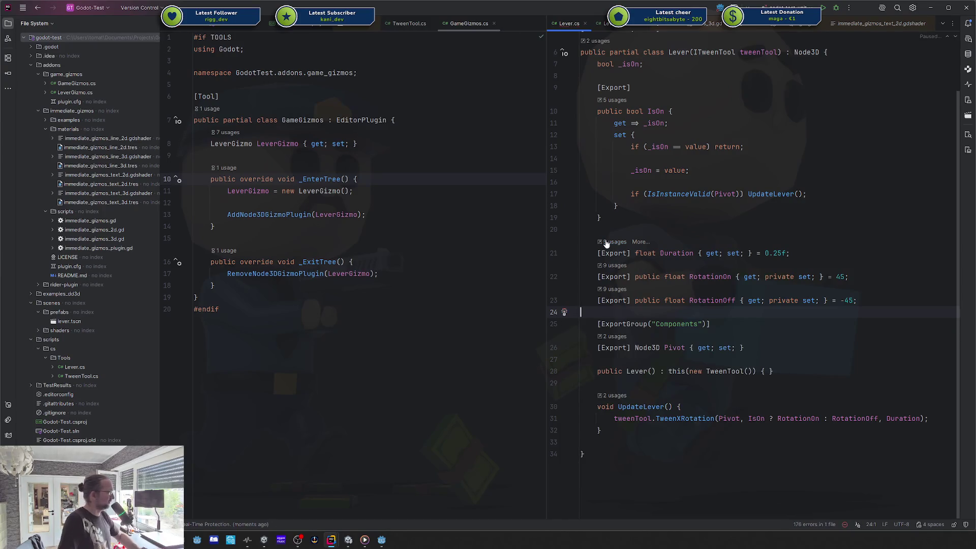
{"action": "left_click", "coordinate": [691, 276]}
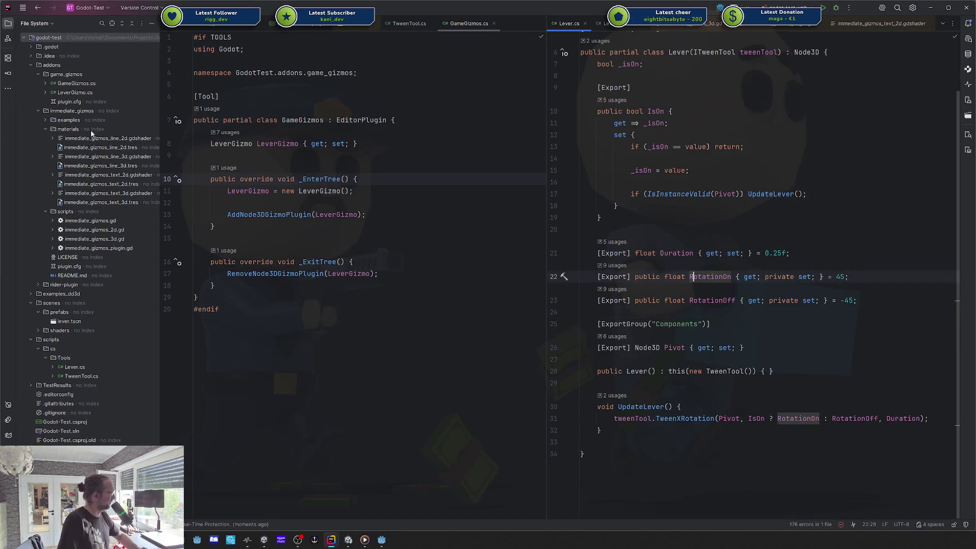
{"action": "left_click", "coordinate": [837, 232]}
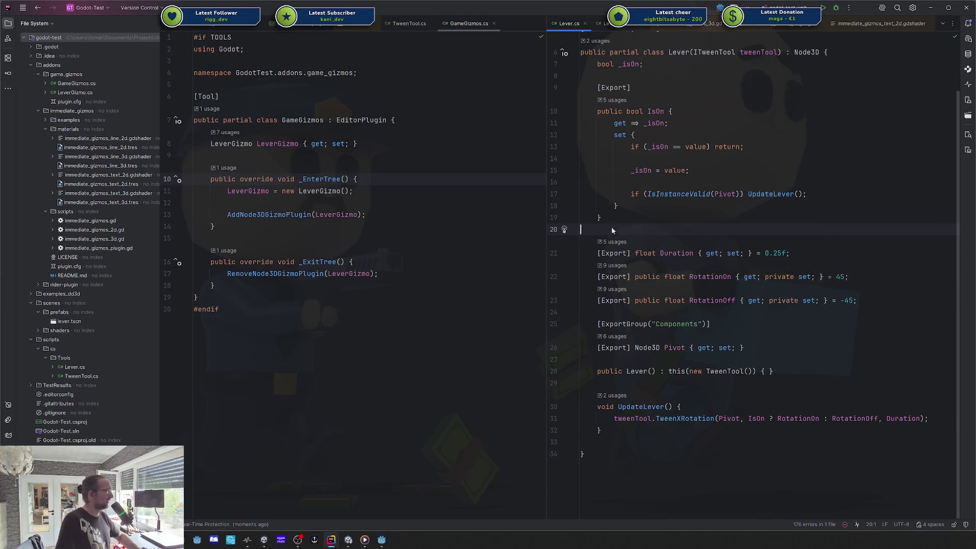
{"action": "left_click", "coordinate": [747, 348]}
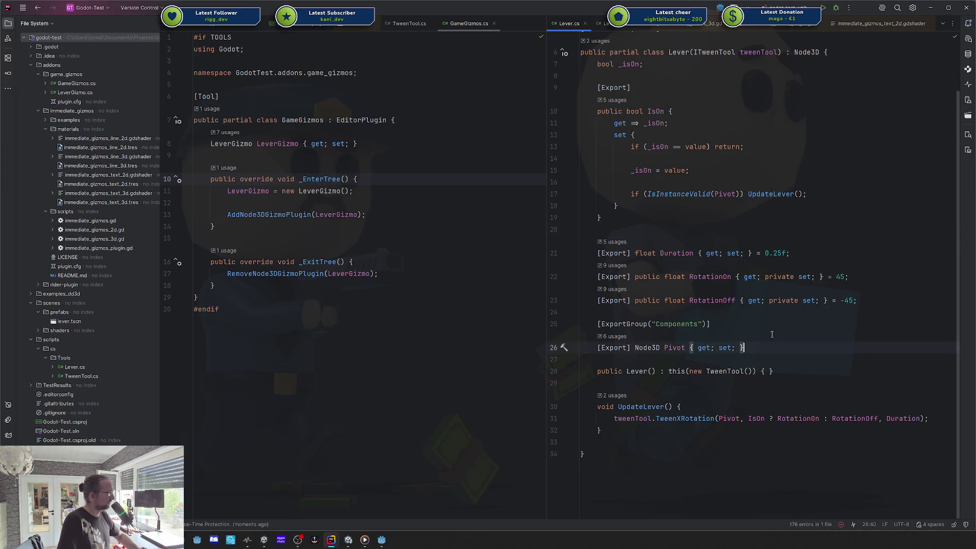
{"action": "scroll", "coordinate": [718, 136], "scroll_direction": "up", "scroll_amount": 2}
- Review the if on line 17 and the Pivot property, then select the IsOn property name
{"action": "left_click", "coordinate": [718, 135]}
{"action": "scroll", "coordinate": [777, 257], "scroll_direction": "down", "scroll_amount": 2}
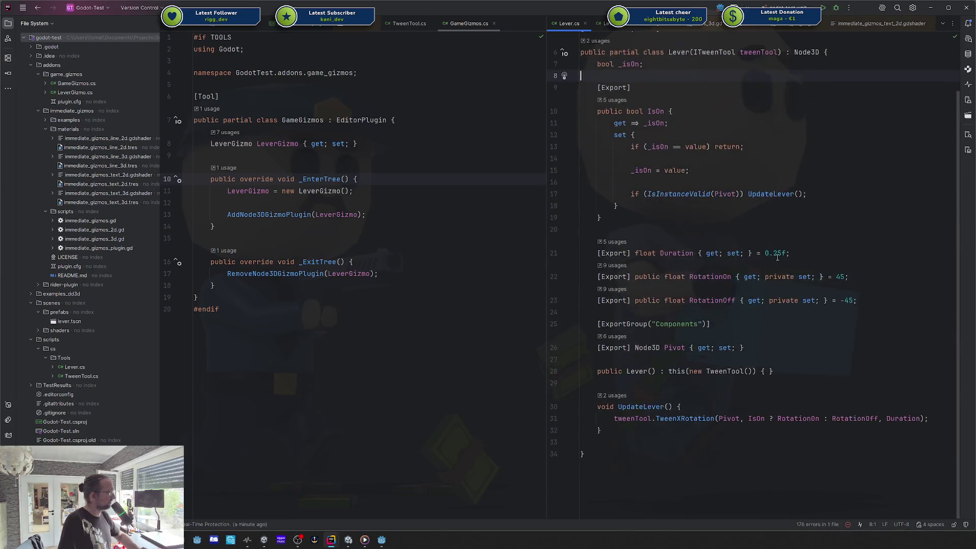
{"action": "left_click", "coordinate": [639, 194]}
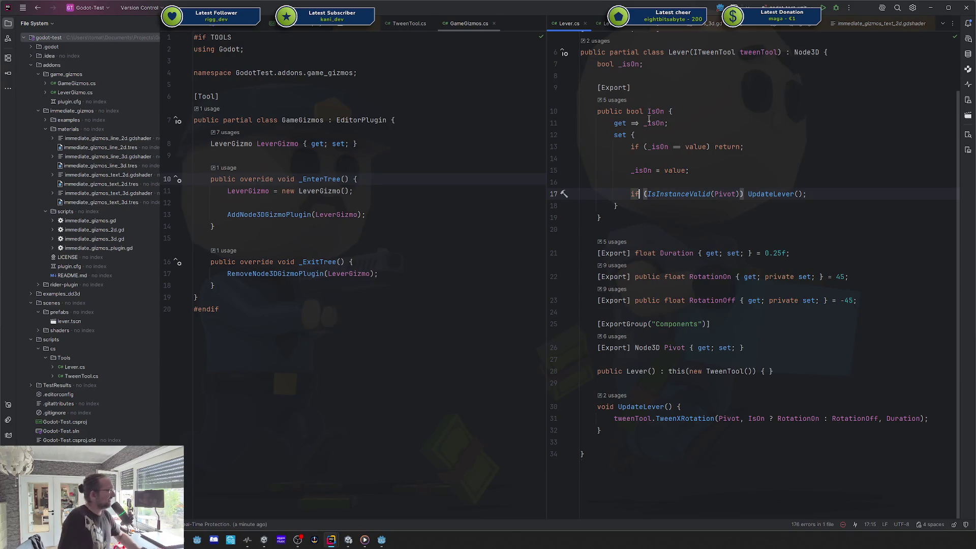
{"action": "scroll", "coordinate": [681, 82], "scroll_direction": "up", "scroll_amount": 2}
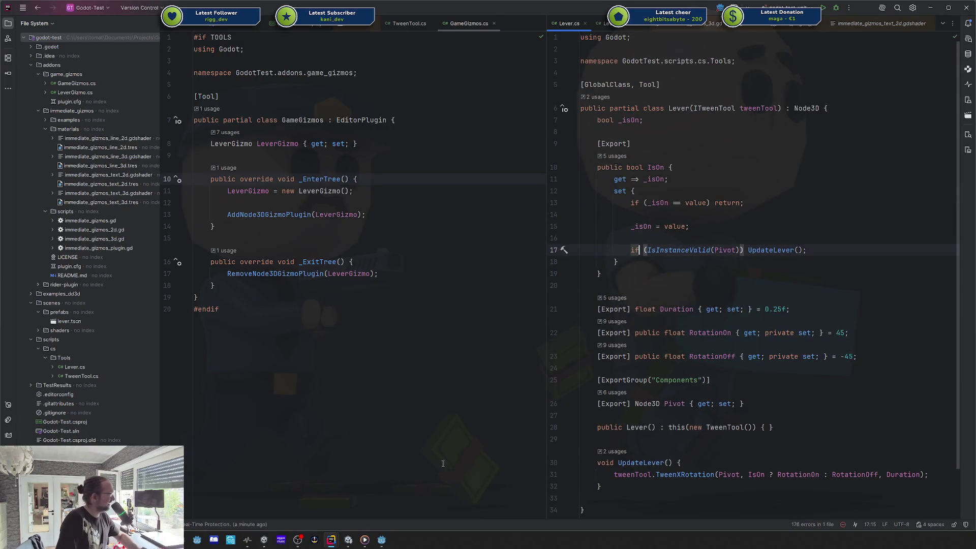
{"action": "mouse_move", "coordinate": [381, 543]}
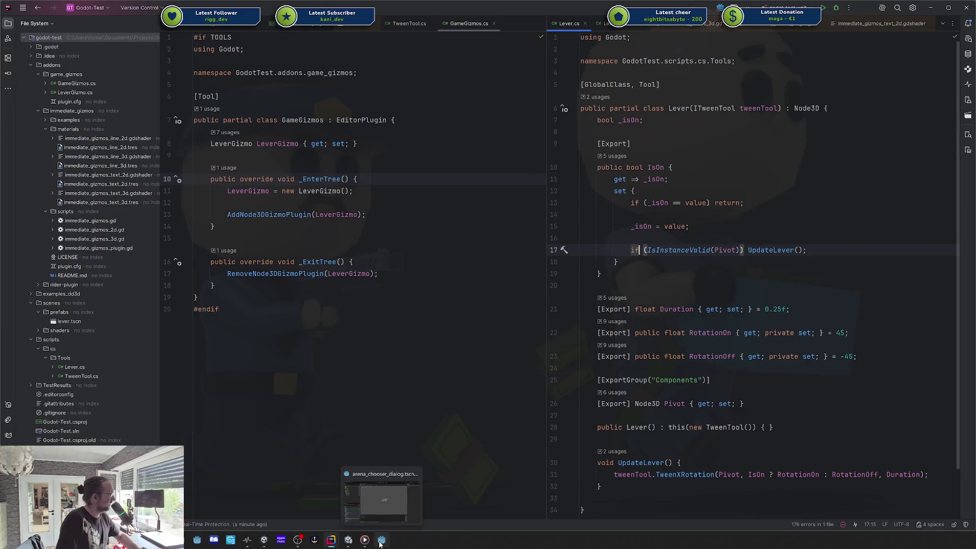
{"action": "left_click", "coordinate": [692, 404]}
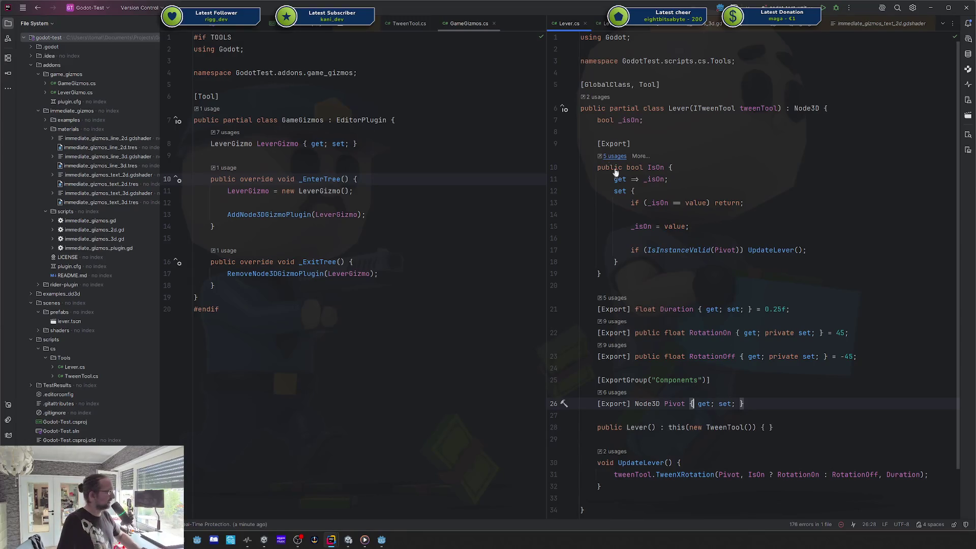
{"action": "left_click", "coordinate": [651, 170]}
{"action": "double_click", "coordinate": [651, 170]}
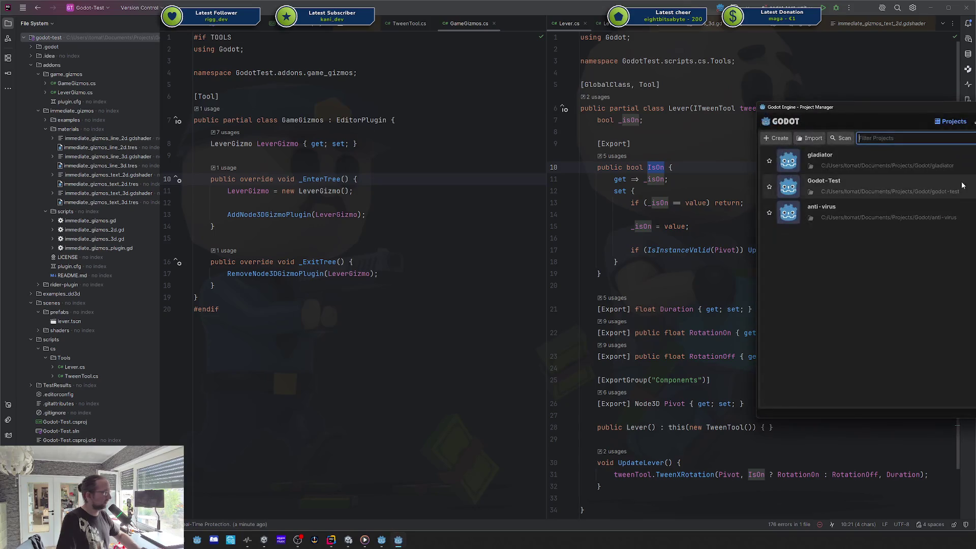
- Open the Godot-Test project, select the Lever root node, undo a stray move, and frame it
{"action": "double_click", "coordinate": [912, 186]}
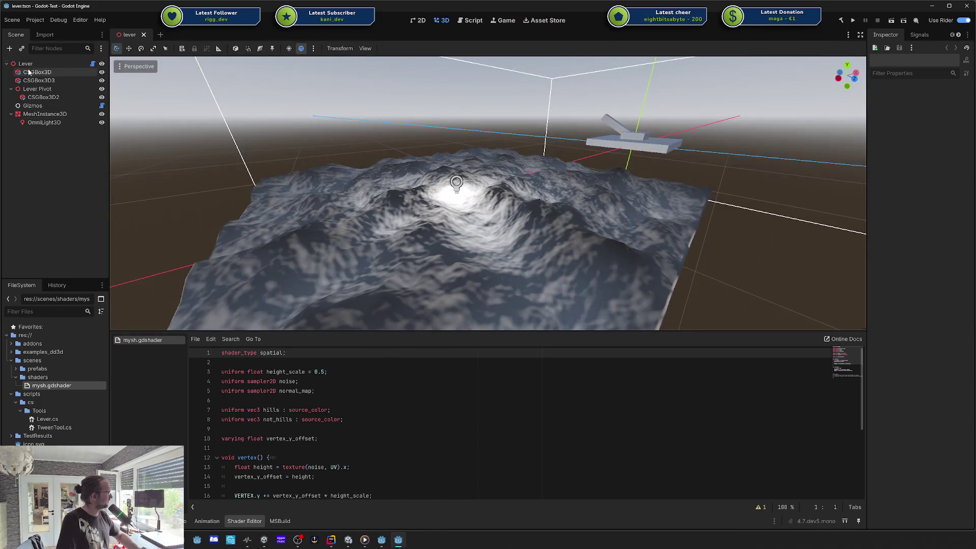
{"action": "left_click", "coordinate": [633, 143]}
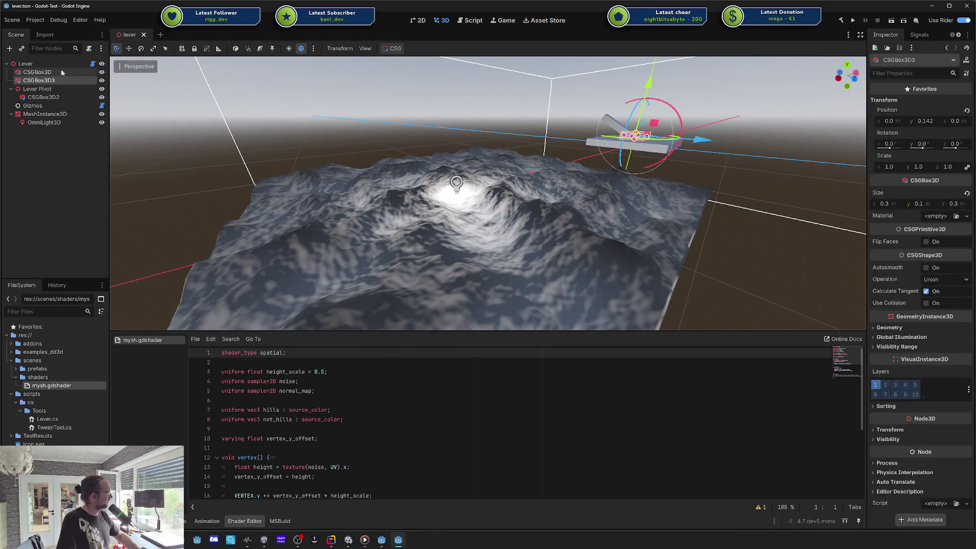
{"action": "left_click", "coordinate": [31, 63]}
{"action": "left_click_drag", "start_coordinate": [635, 141], "coordinate": [619, 175]}
{"action": "key", "text": "ctrl+z"}
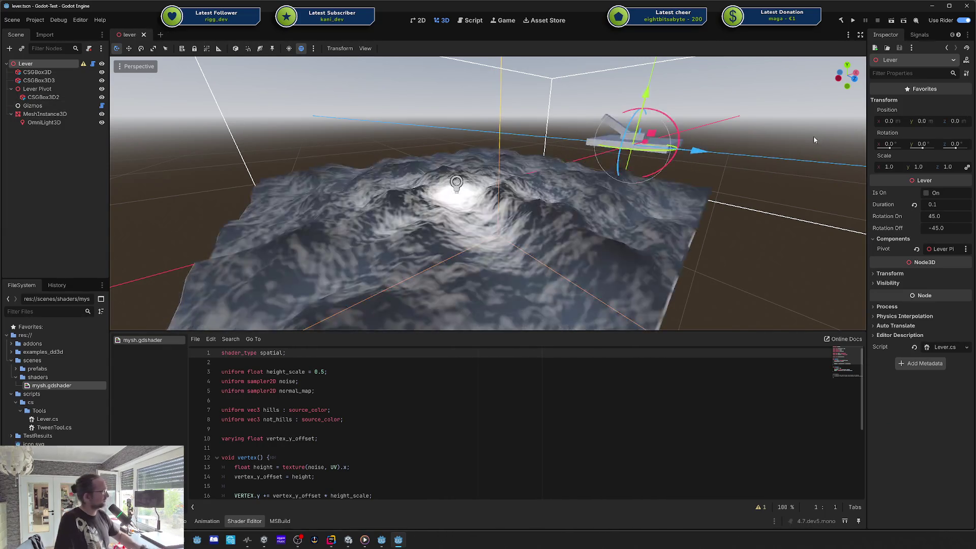
{"action": "scroll", "coordinate": [804, 144], "scroll_direction": "up", "scroll_amount": 3}
{"action": "key", "text": "f"}
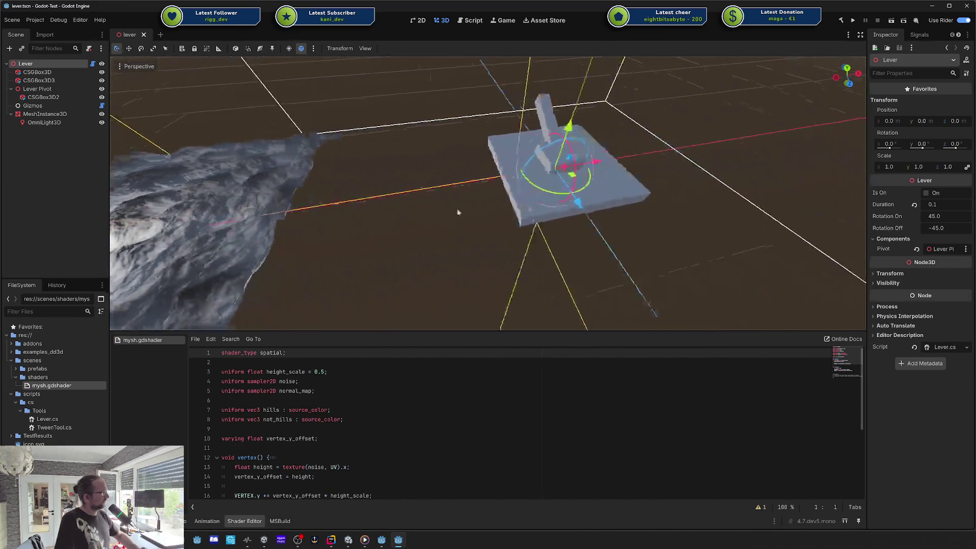
- Toggle the Lever's Is On checkbox repeatedly to test the handle flip, leaving it off
{"action": "left_click", "coordinate": [927, 194]}
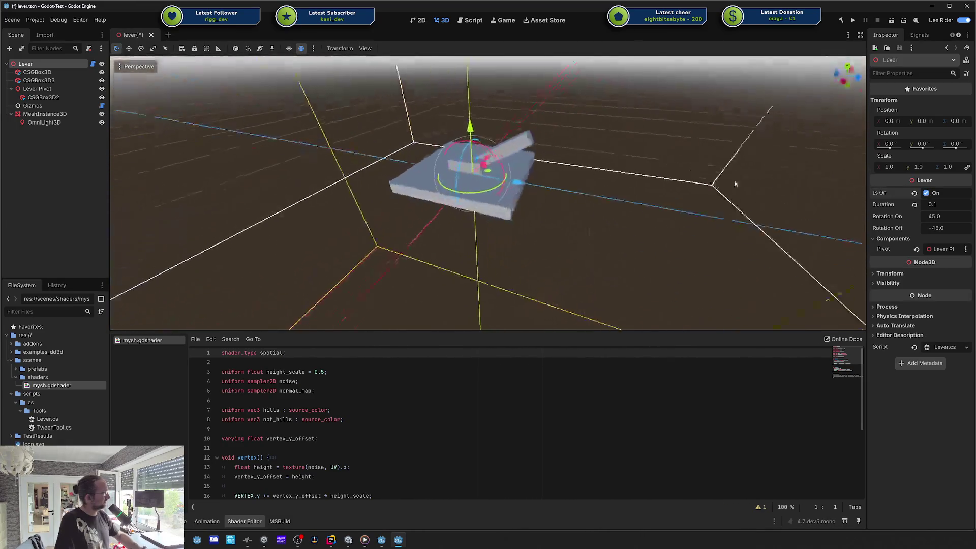
{"action": "left_click", "coordinate": [927, 194]}
{"action": "left_click", "coordinate": [926, 193]}
{"action": "left_click", "coordinate": [927, 193]}
{"action": "left_click", "coordinate": [926, 193]}
{"action": "left_click", "coordinate": [926, 193]}
{"action": "left_click", "coordinate": [926, 194]}
{"action": "left_click", "coordinate": [926, 193]}
{"action": "left_click", "coordinate": [927, 193]}
{"action": "left_click", "coordinate": [926, 193]}
{"action": "left_click", "coordinate": [926, 193]}
{"action": "left_click", "coordinate": [926, 193]}
{"action": "left_click", "coordinate": [926, 193]}
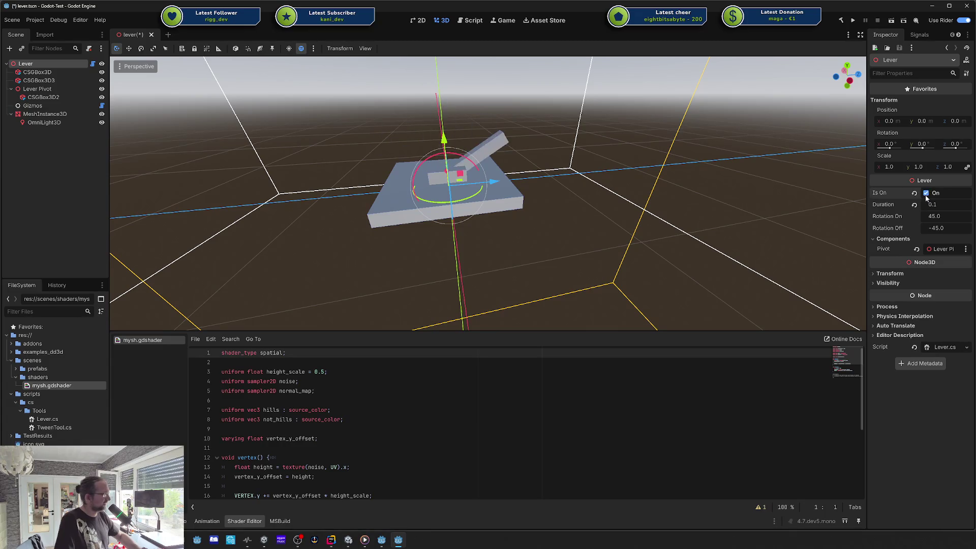
{"action": "left_click", "coordinate": [926, 193]}
- Deselect the lever, close the Godot editor, and save the scene
{"action": "left_click", "coordinate": [590, 173]}
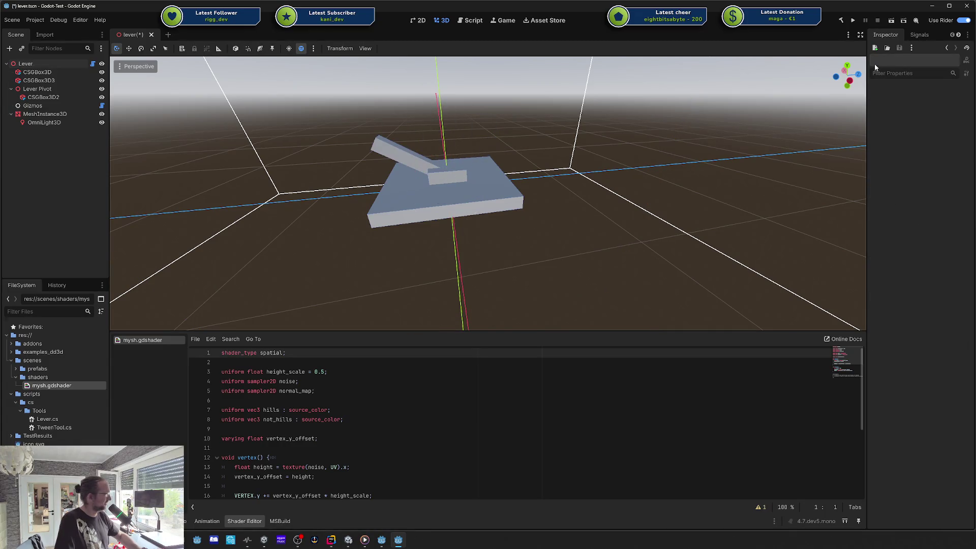
{"action": "left_click", "coordinate": [967, 6]}
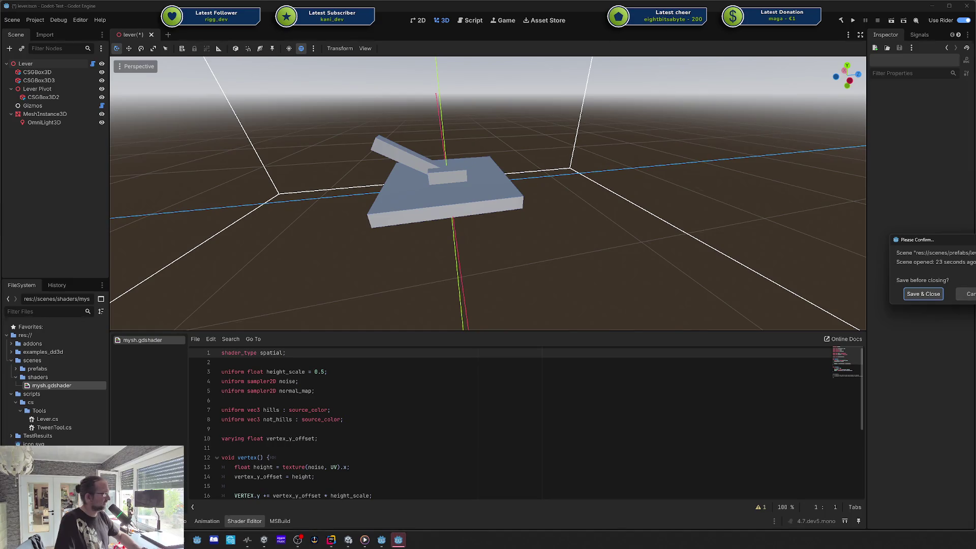
{"action": "key", "text": "Return"}
{"action": "left_click", "coordinate": [761, 249]}
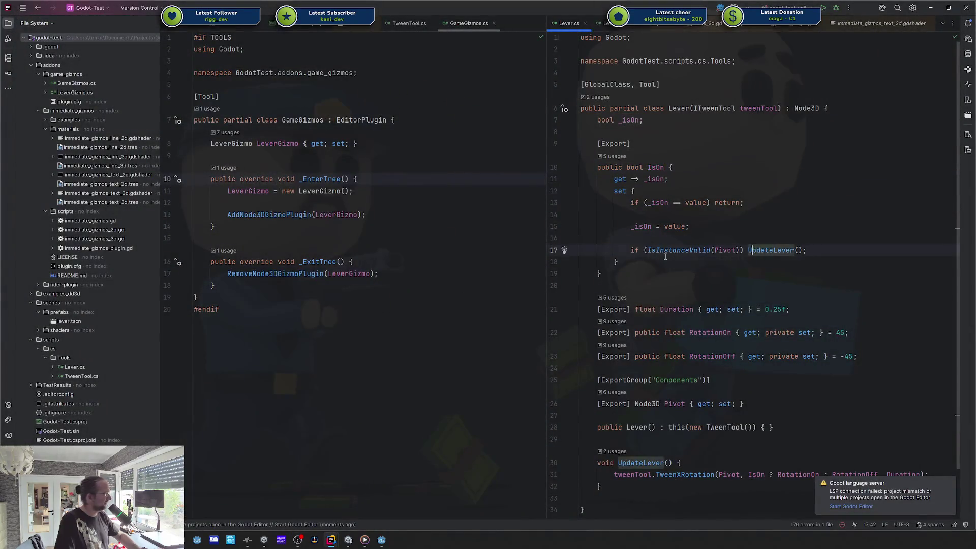
{"action": "left_click", "coordinate": [728, 250]}
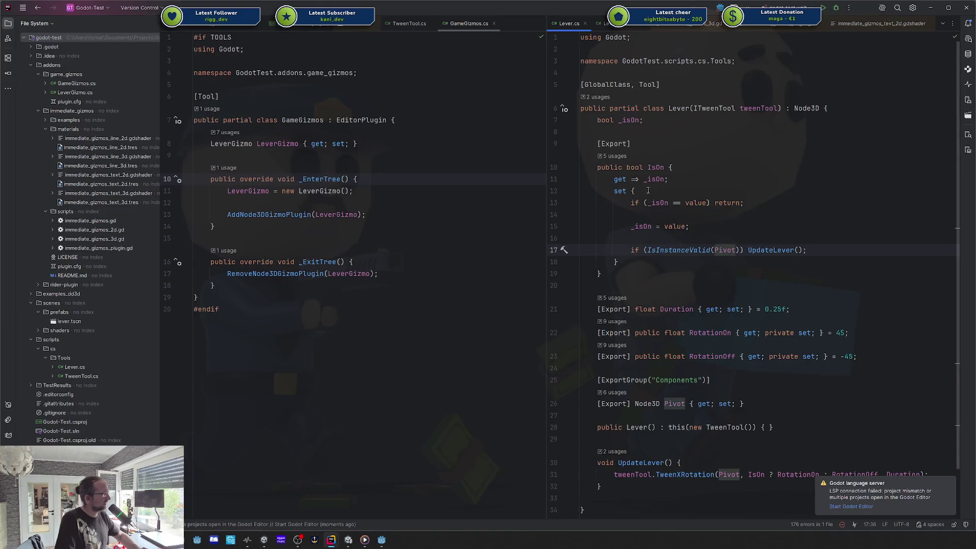
{"action": "left_click", "coordinate": [761, 250]}
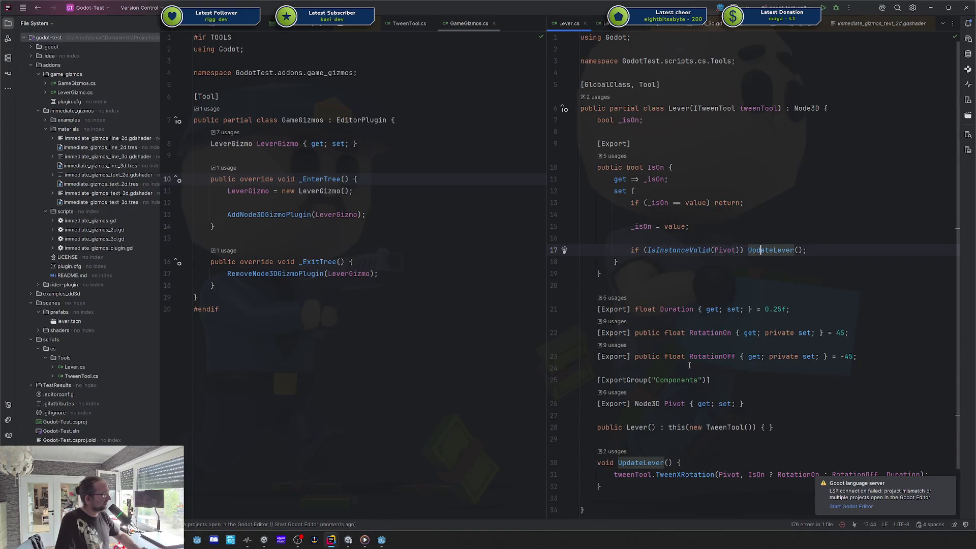
{"action": "double_click", "coordinate": [685, 404]}
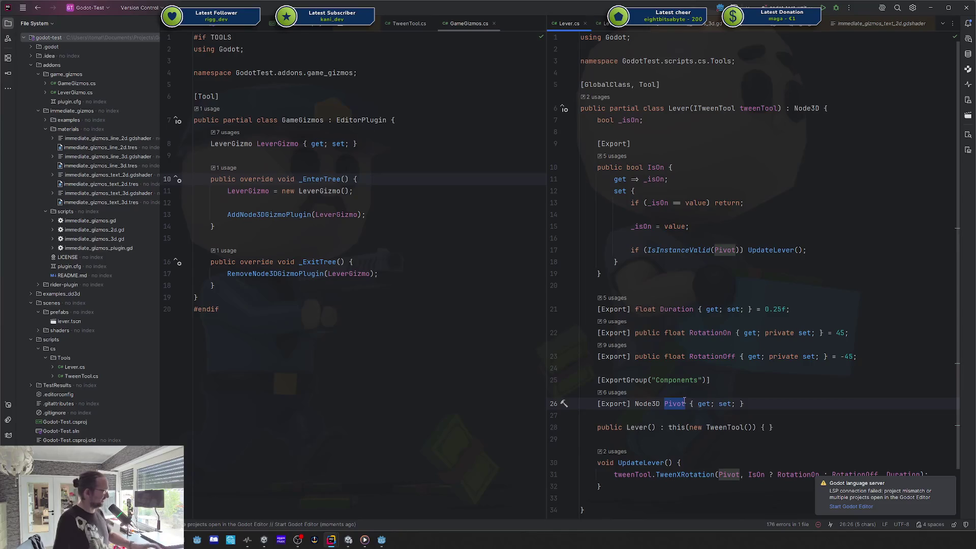
{"action": "left_click", "coordinate": [681, 402]}
{"action": "double_click", "coordinate": [680, 403]}
{"action": "left_click", "coordinate": [646, 250]}
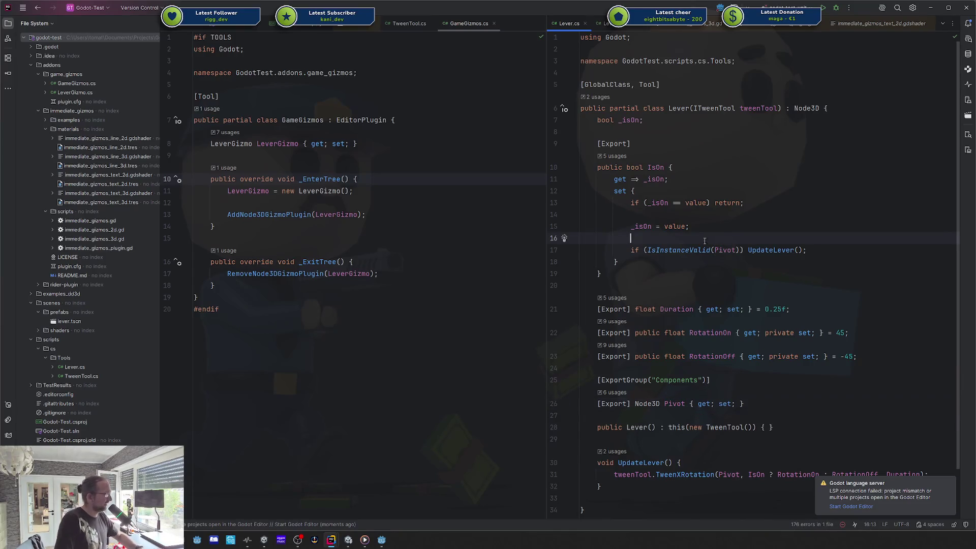
{"action": "left_click_drag", "start_coordinate": [643, 250], "coordinate": [648, 250]}
{"action": "left_click", "coordinate": [646, 251]}
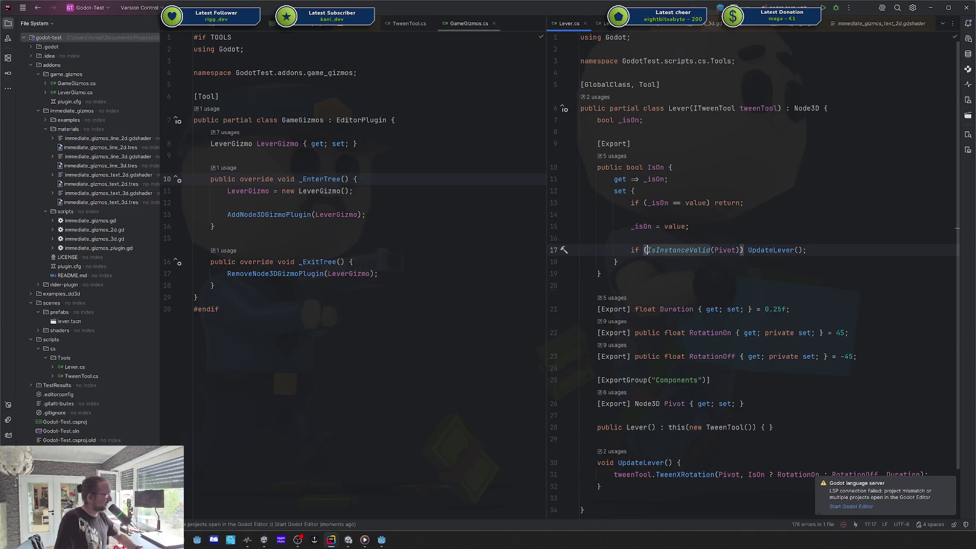
{"action": "double_click", "coordinate": [643, 85]}
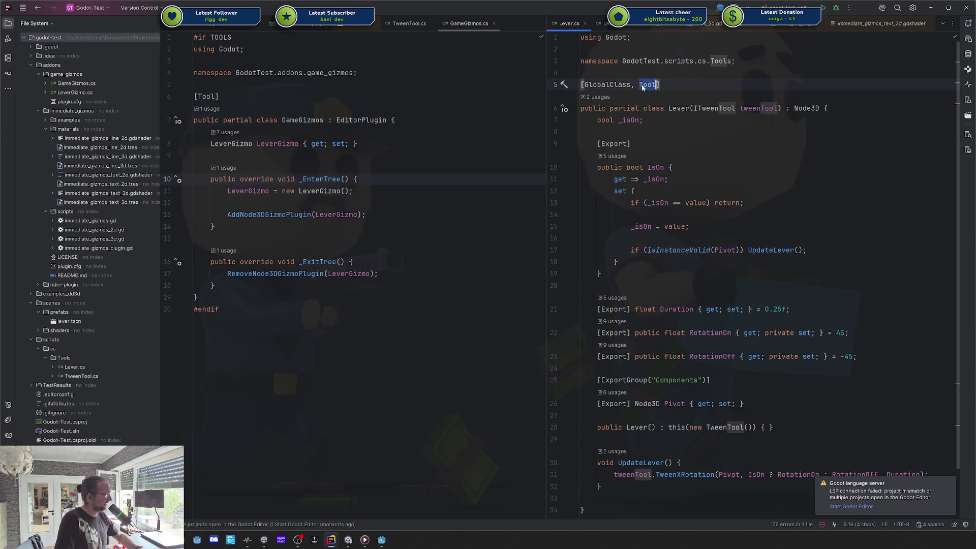
{"action": "left_click", "coordinate": [646, 250]}
{"action": "double_click", "coordinate": [655, 167]}
{"action": "left_click", "coordinate": [764, 250]}
{"action": "left_click", "coordinate": [699, 463]}
{"action": "scroll", "coordinate": [699, 463], "scroll_direction": "down", "scroll_amount": 1}
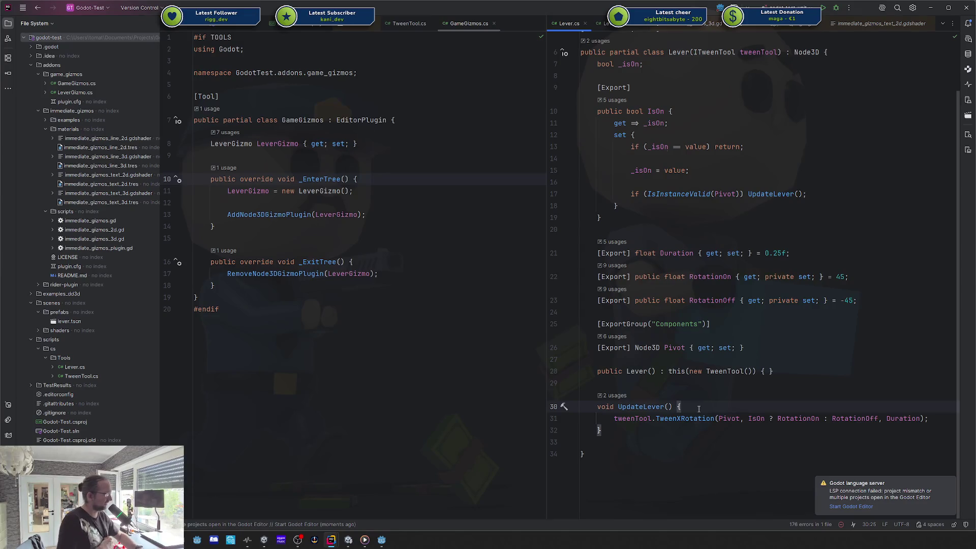
{"action": "triple_click", "coordinate": [694, 419]}
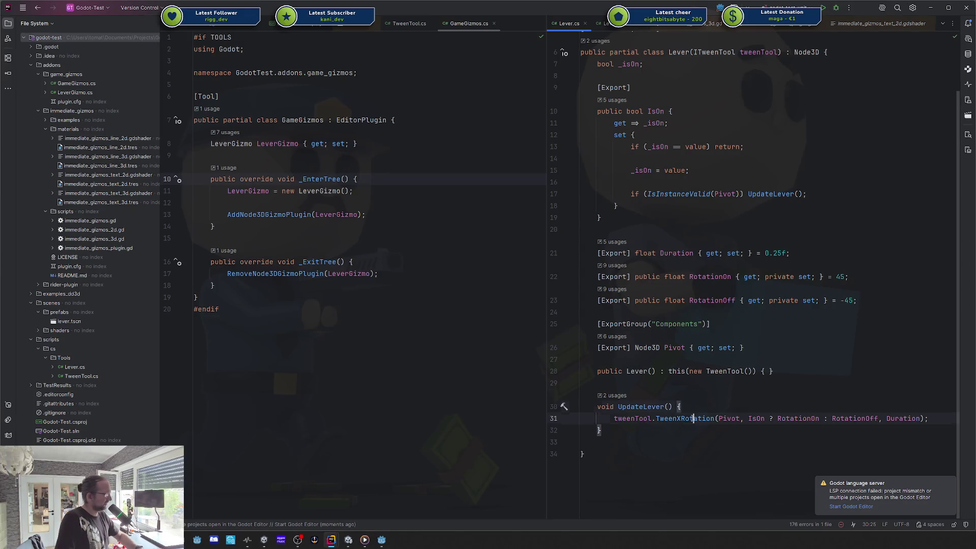
{"action": "left_click", "coordinate": [693, 419]}
{"action": "double_click", "coordinate": [729, 419]}
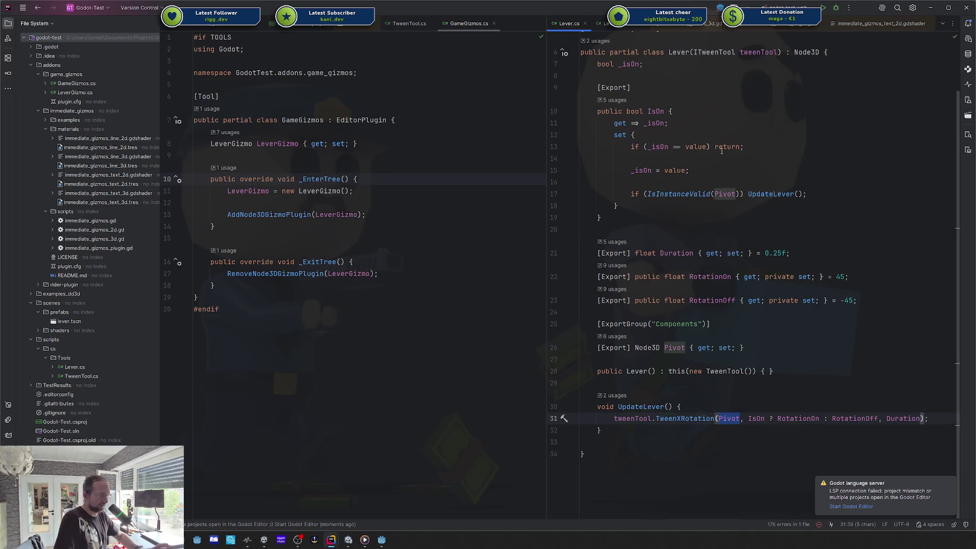
{"action": "left_click", "coordinate": [711, 194]}
{"action": "double_click", "coordinate": [692, 195]}
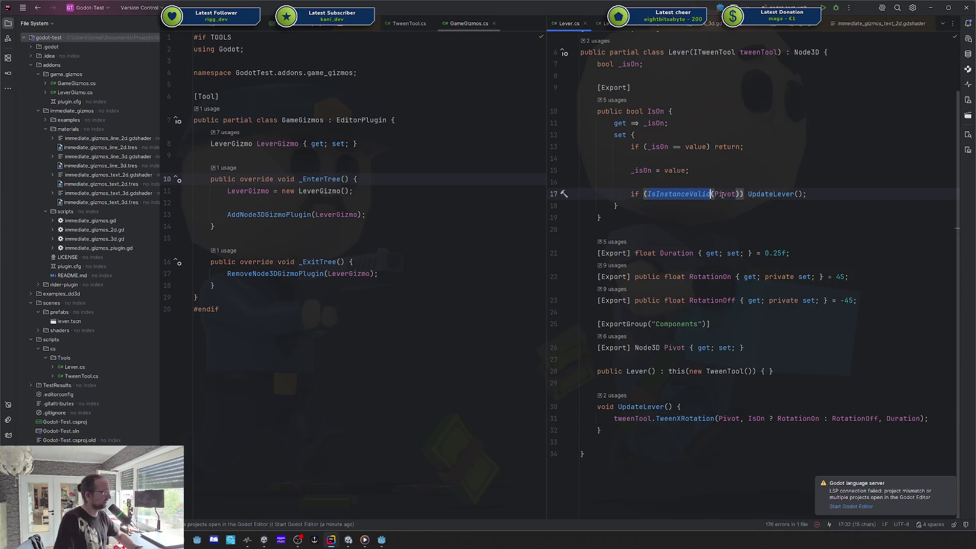
{"action": "left_click", "coordinate": [690, 195]}
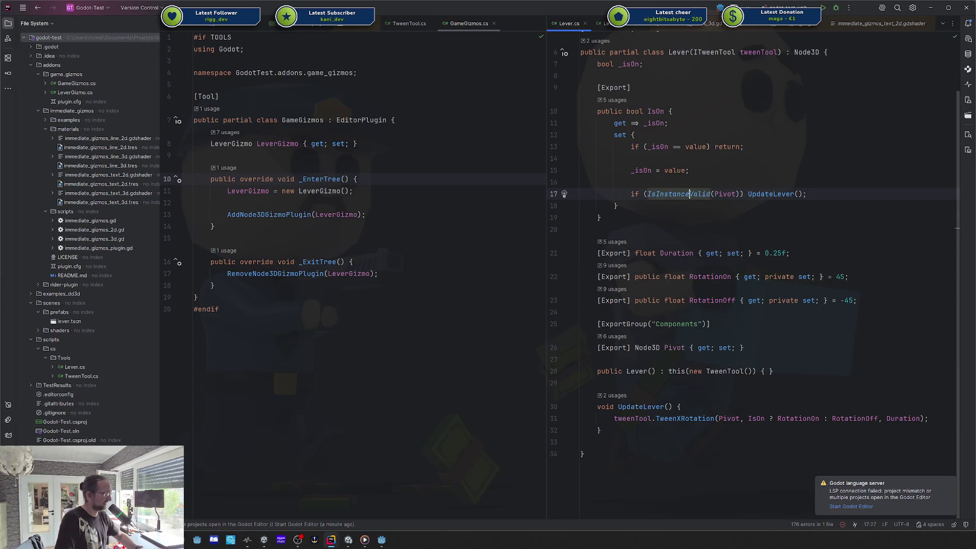
{"action": "mouse_move", "coordinate": [690, 195]}
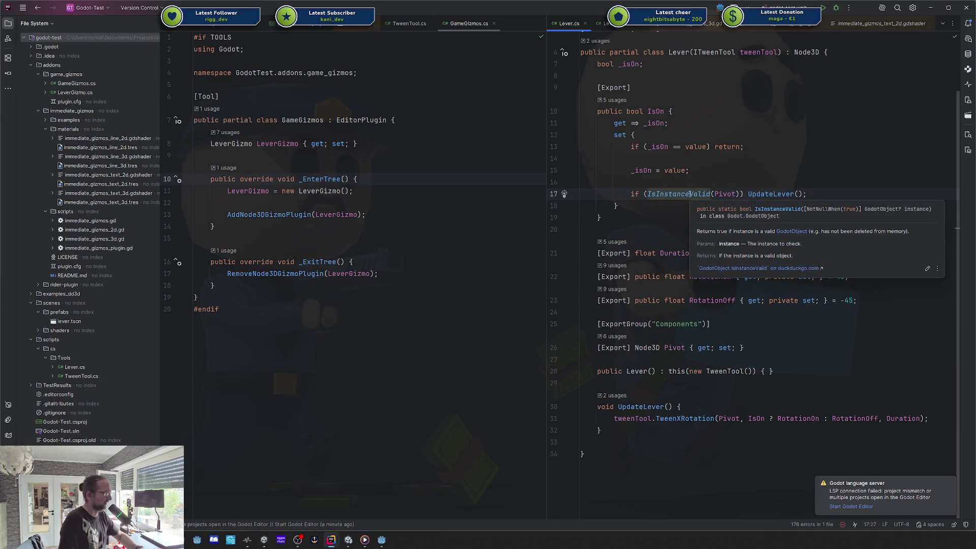
{"action": "left_click_drag", "start_coordinate": [672, 418], "coordinate": [917, 418]}
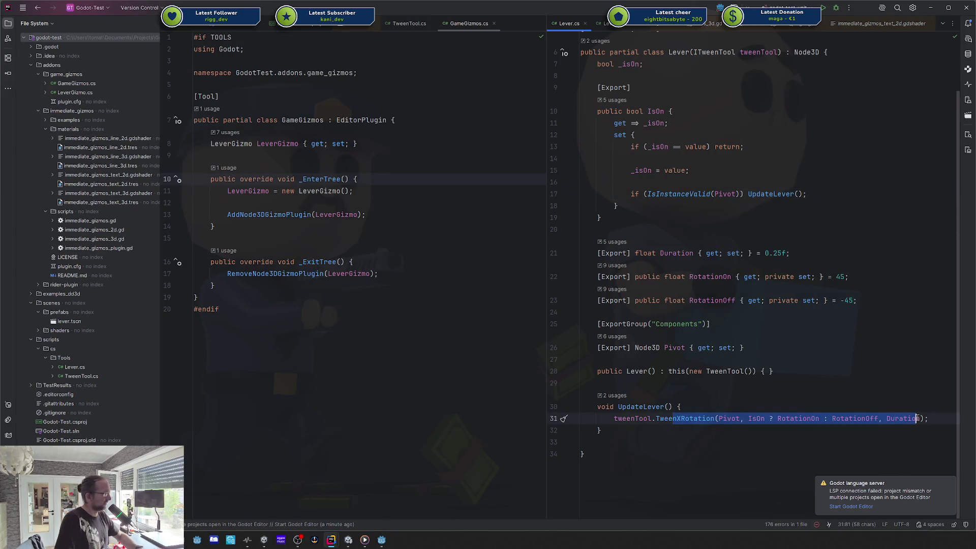
{"action": "double_click", "coordinate": [725, 193]}
{"action": "left_click", "coordinate": [678, 348]}
{"action": "left_click_drag", "start_coordinate": [636, 348], "coordinate": [807, 347]}
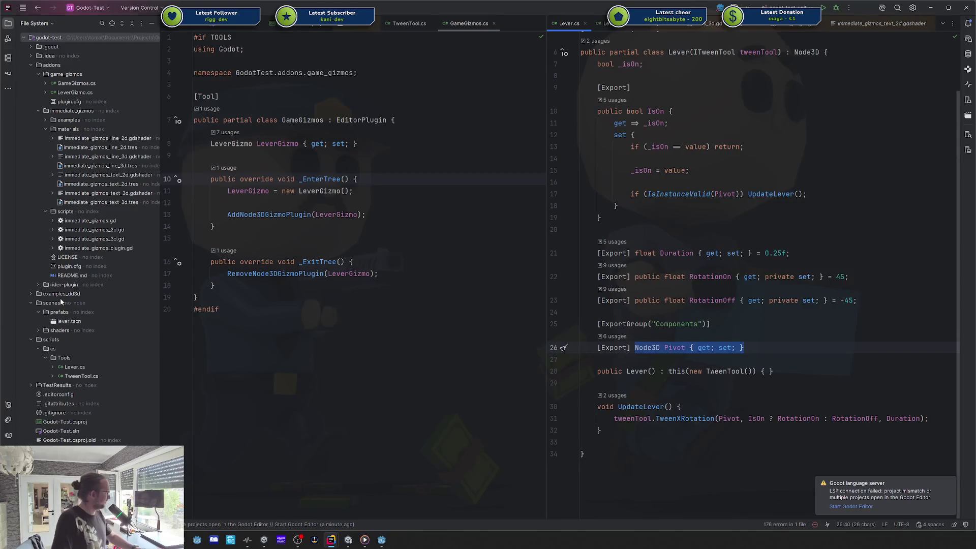
{"action": "double_click", "coordinate": [64, 321]}
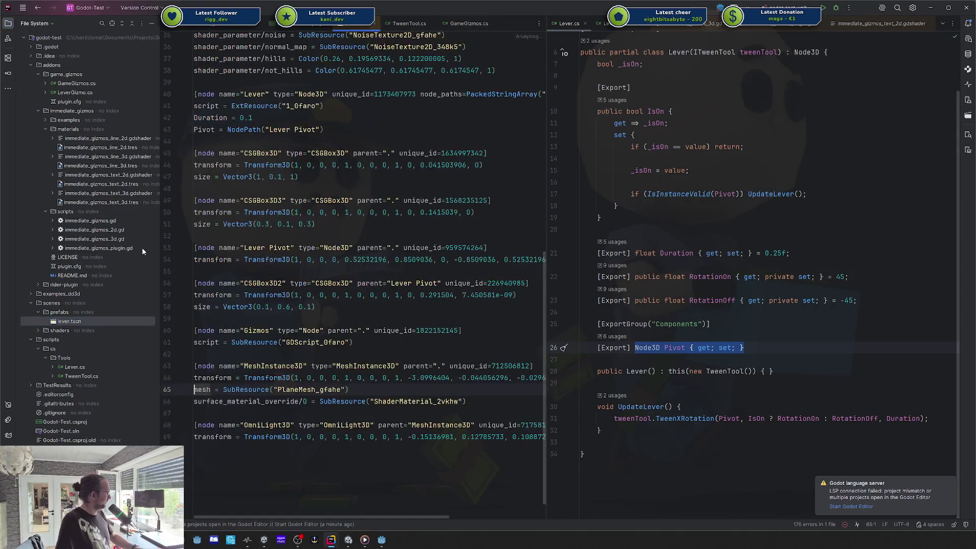
{"action": "left_click", "coordinate": [387, 94]}
{"action": "left_click_drag", "start_coordinate": [331, 132], "coordinate": [193, 130]}
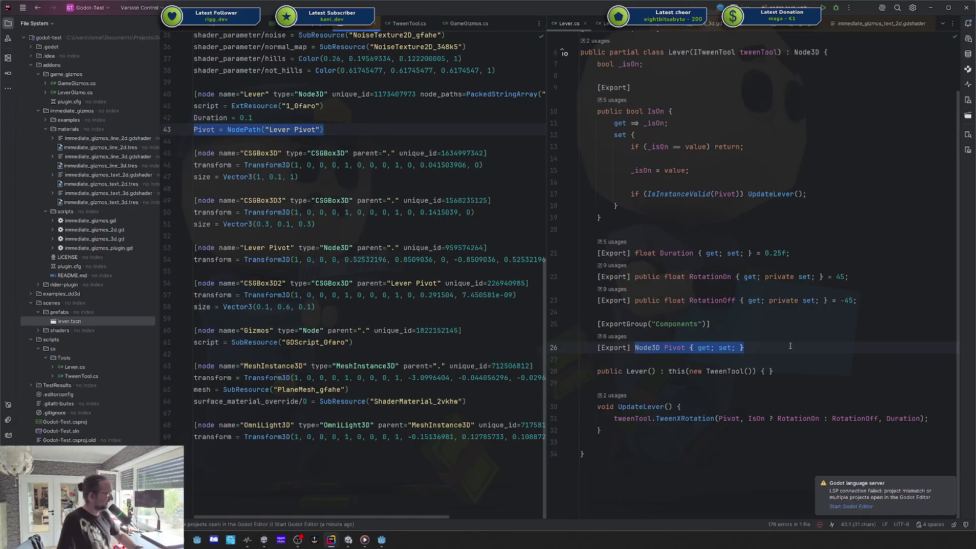
{"action": "left_click", "coordinate": [775, 347]}
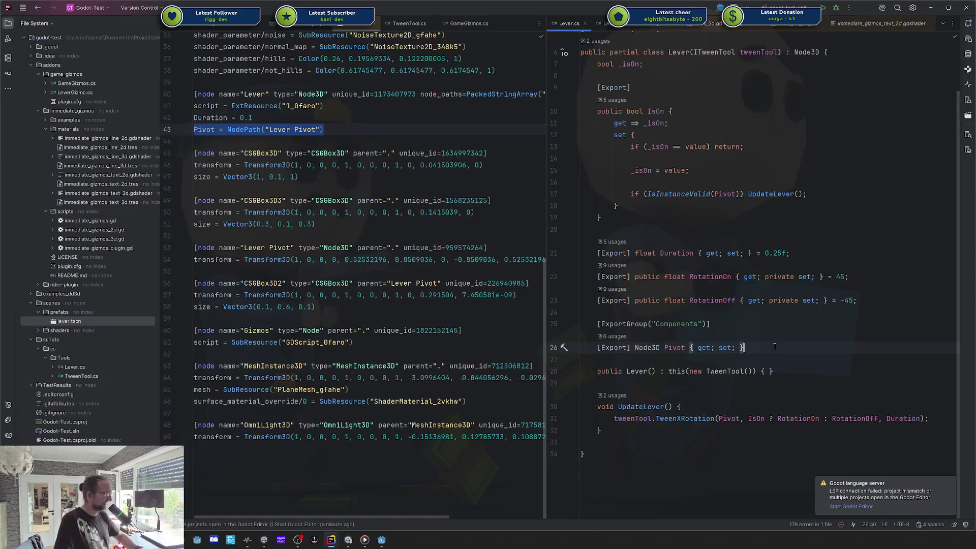
{"action": "mouse_move", "coordinate": [648, 193]}
{"action": "left_mouse_down"}
{"action": "mouse_move", "coordinate": [744, 194]}
{"action": "mouse_move", "coordinate": [736, 194]}
{"action": "left_mouse_up"}
{"action": "left_click", "coordinate": [740, 208]}
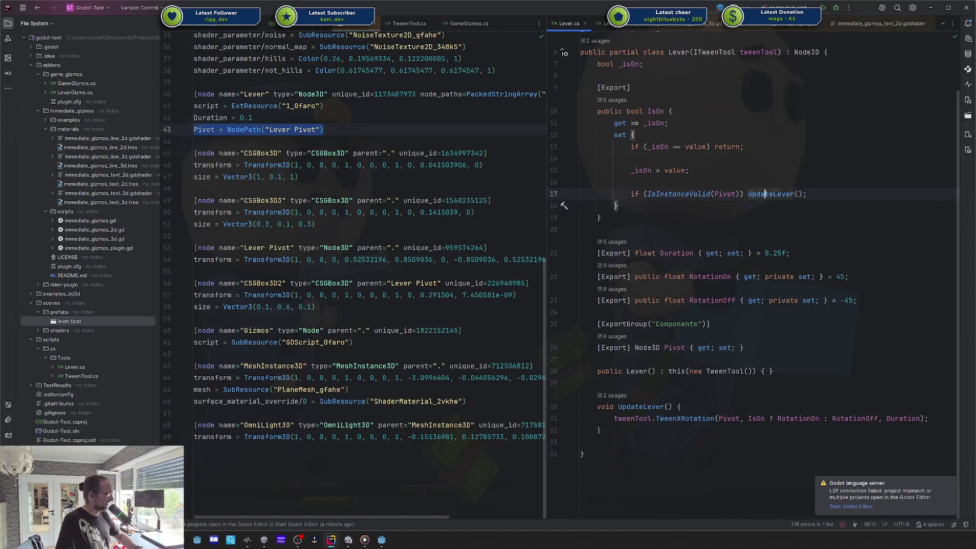
{"action": "double_click", "coordinate": [785, 194]}
{"action": "left_click_drag", "start_coordinate": [748, 194], "coordinate": [630, 191]}
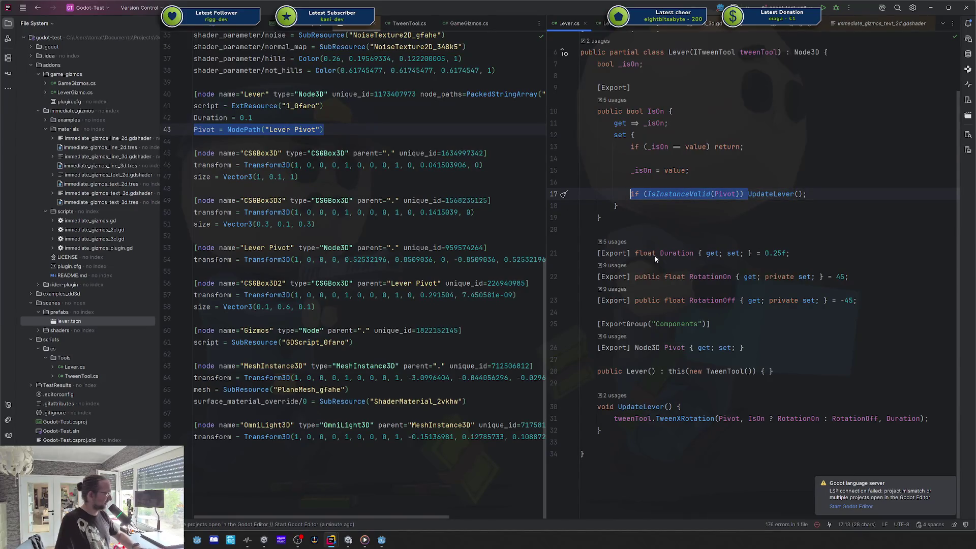
{"action": "key", "text": "ctrl+x"}
{"action": "left_click", "coordinate": [694, 411]}
{"action": "key", "text": "Return"}
{"action": "key", "text": "ctrl+v"}
{"action": "key", "text": "ctrl+z"}
{"action": "key", "text": "ctrl+z"}
{"action": "key", "text": "ctrl+z"}
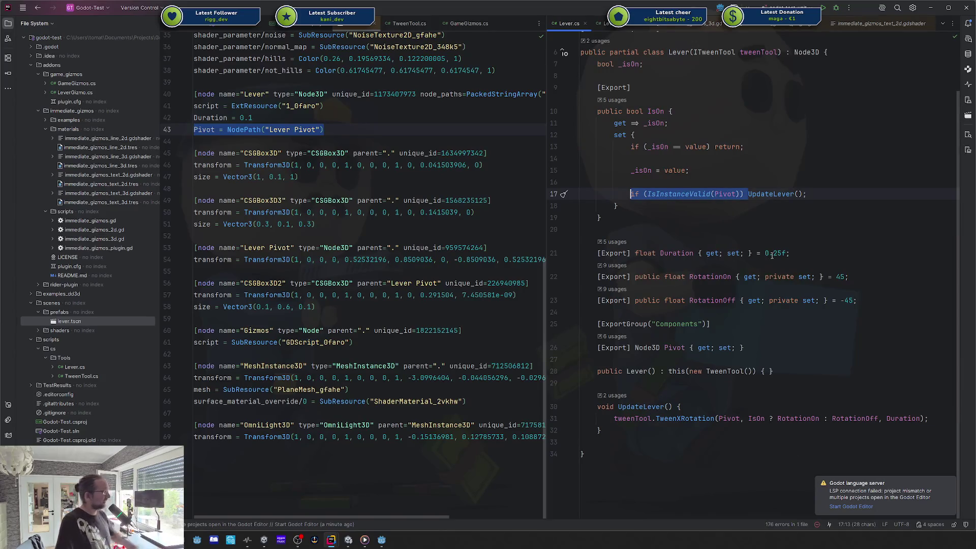
{"action": "left_click", "coordinate": [767, 219]}
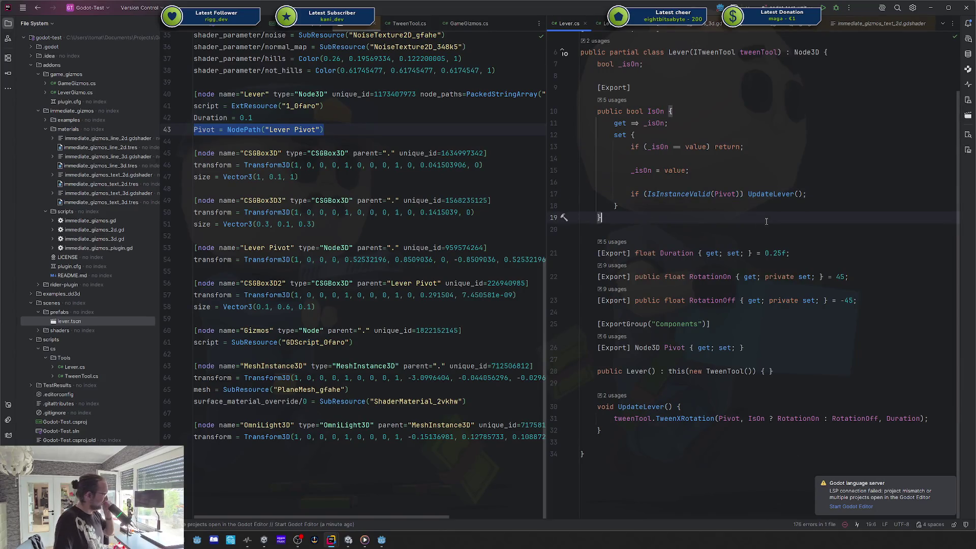
{"action": "left_click", "coordinate": [715, 301]}
{"action": "scroll", "coordinate": [688, 122], "scroll_direction": "up", "scroll_amount": 2}
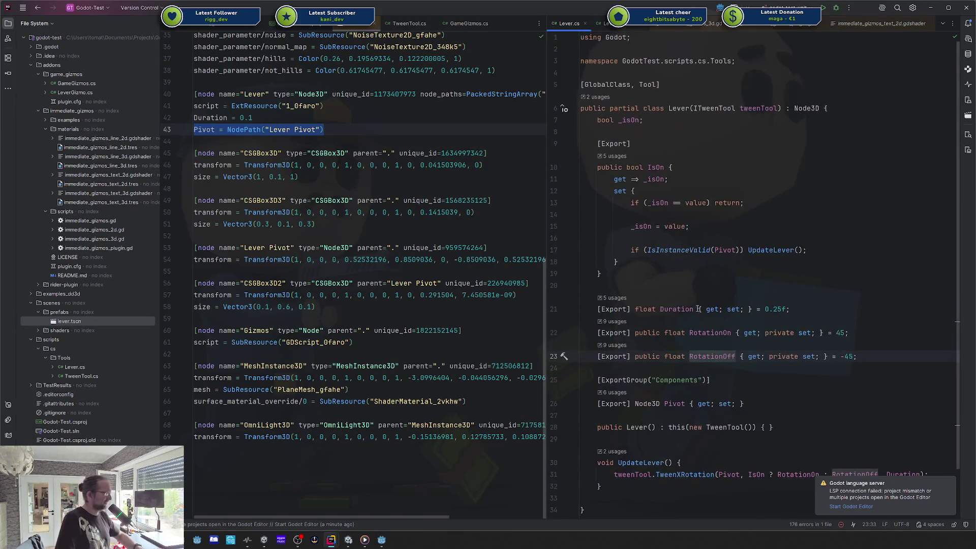
{"action": "left_click", "coordinate": [721, 250]}
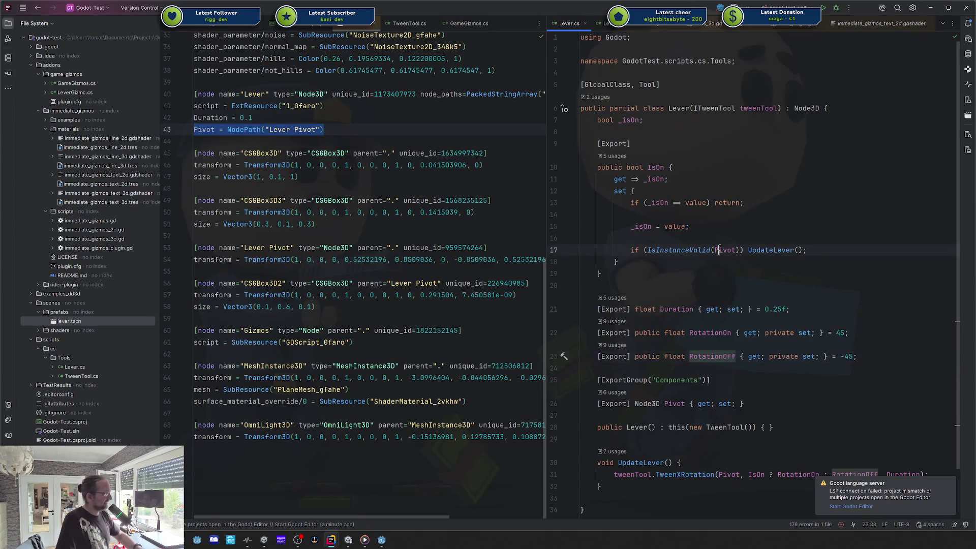
{"action": "left_click_drag", "start_coordinate": [623, 250], "coordinate": [733, 250]}
{"action": "left_click", "coordinate": [743, 250]}
{"action": "scroll", "coordinate": [744, 250], "scroll_direction": "down", "scroll_amount": 1}
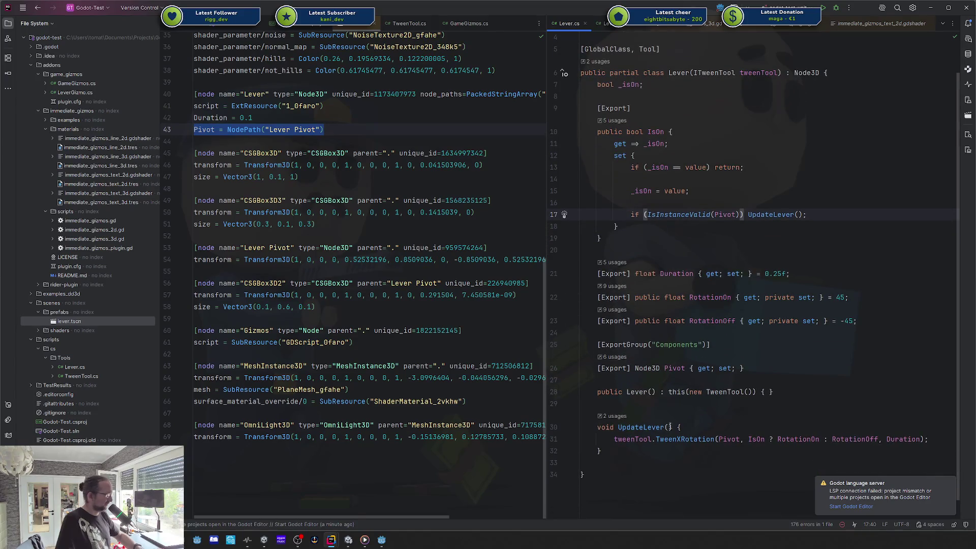
{"action": "scroll", "coordinate": [656, 440], "scroll_direction": "up", "scroll_amount": 1}
{"action": "left_click", "coordinate": [798, 218]}
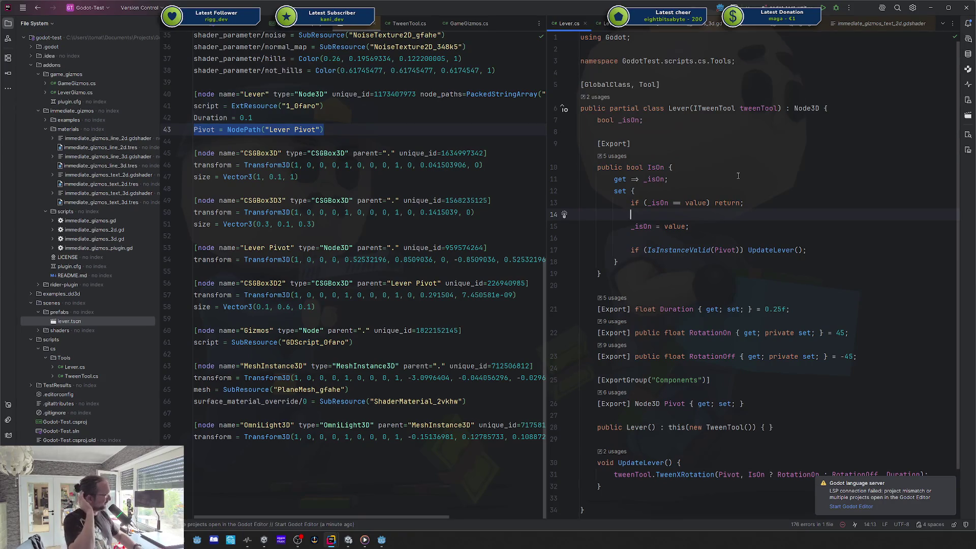
{"action": "left_click_drag", "start_coordinate": [664, 108], "coordinate": [678, 108]}
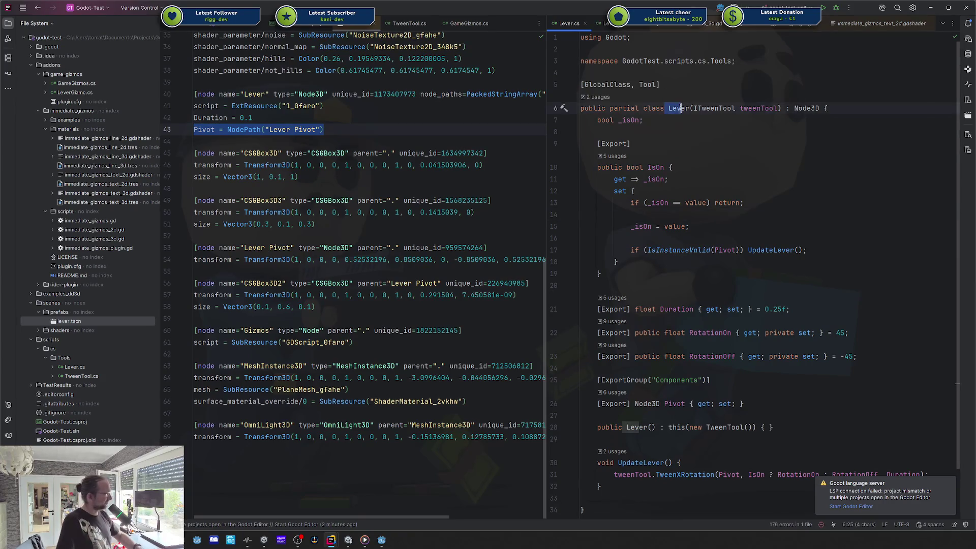
{"action": "left_click_drag", "start_coordinate": [788, 111], "coordinate": [780, 109]}
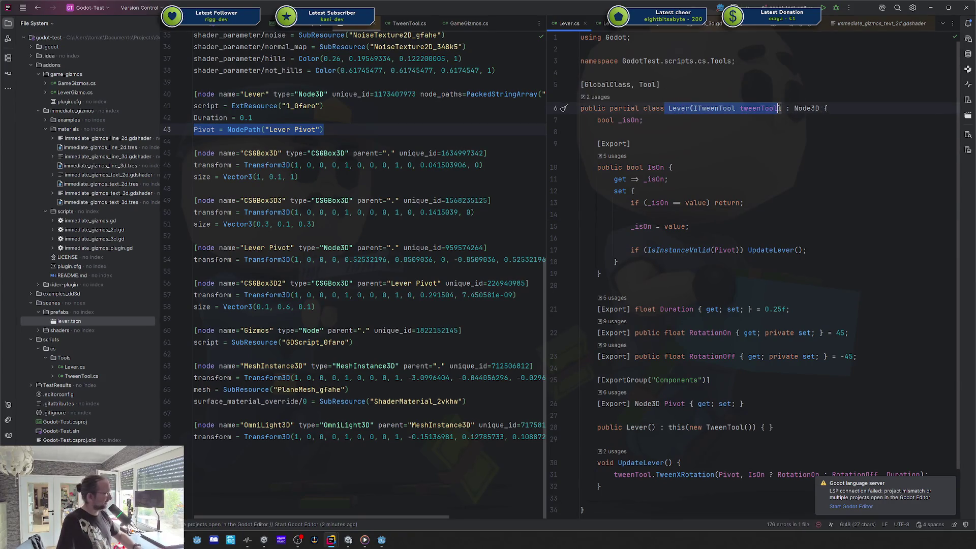
{"action": "double_click", "coordinate": [637, 427]}
{"action": "double_click", "coordinate": [680, 108]}
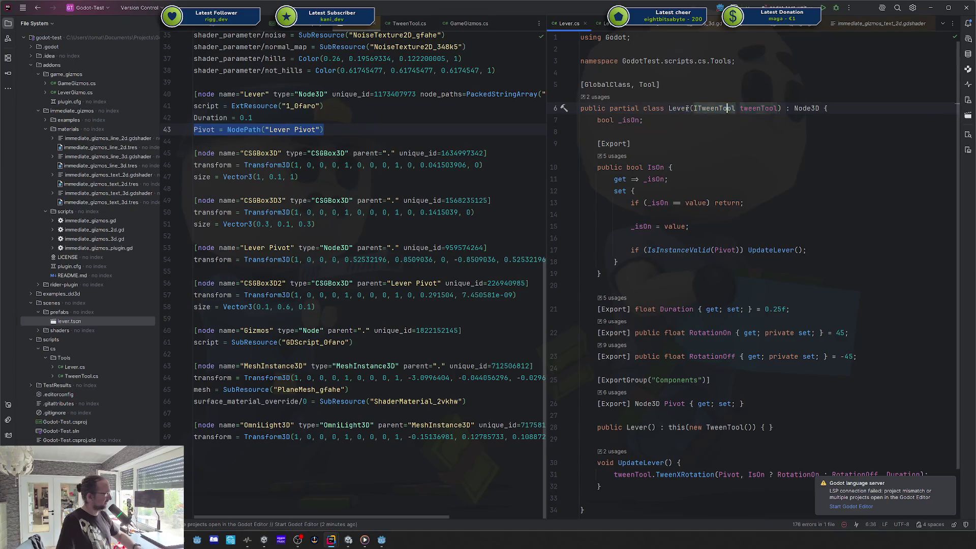
{"action": "left_click", "coordinate": [782, 108], "text": "shift"}
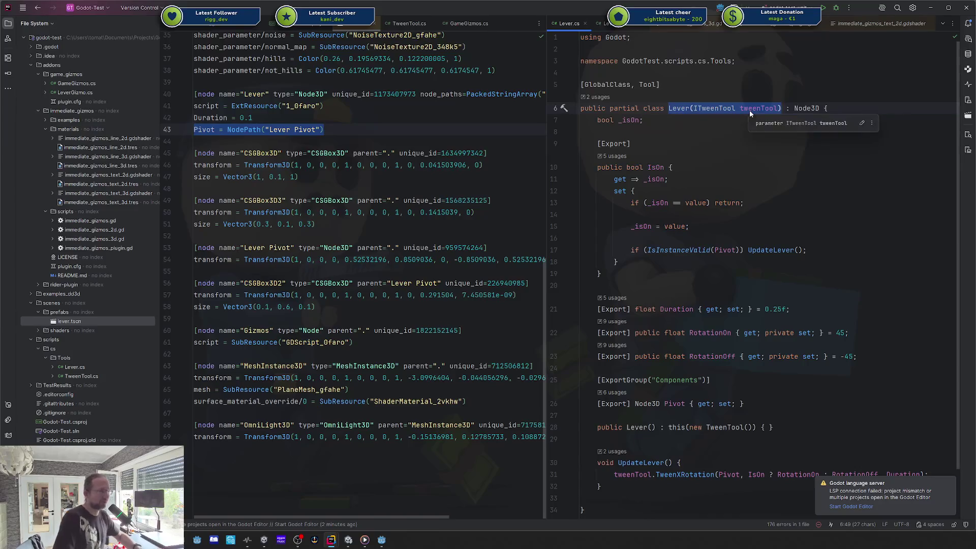
{"action": "left_click", "coordinate": [635, 427]}
{"action": "double_click", "coordinate": [679, 108]}
{"action": "left_click", "coordinate": [782, 108], "text": "shift"}
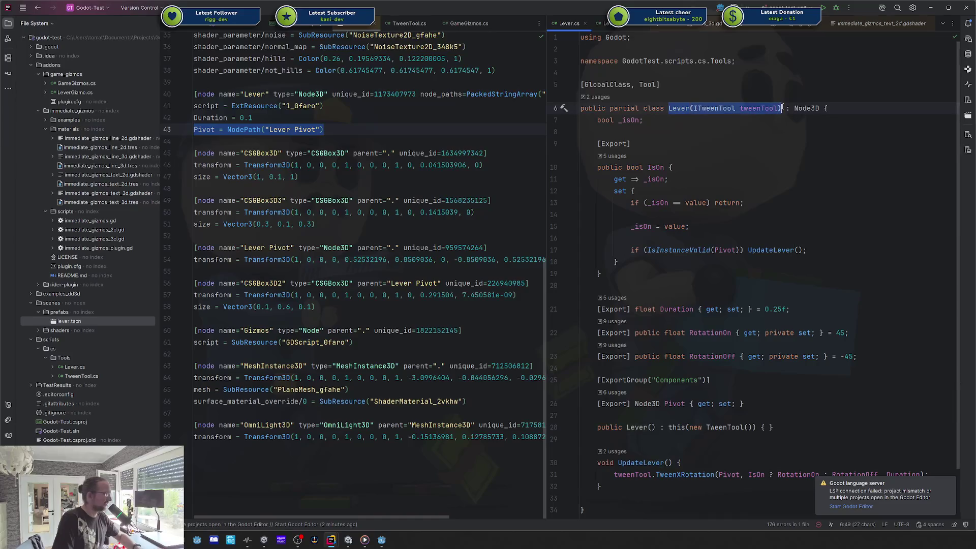
{"action": "left_click", "coordinate": [764, 109]}
{"action": "double_click", "coordinate": [765, 109]}
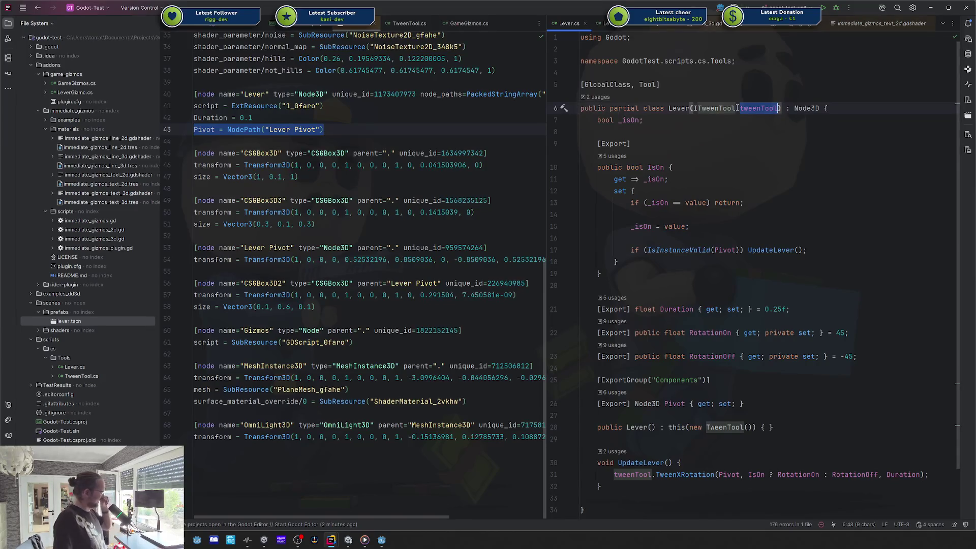
{"action": "double_click", "coordinate": [636, 427]}
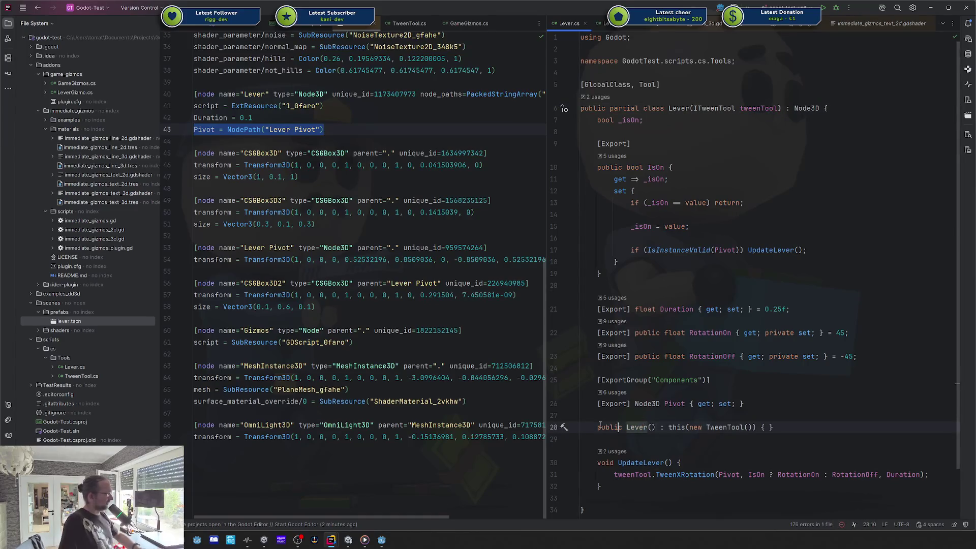
{"action": "left_click_drag", "start_coordinate": [598, 428], "coordinate": [743, 427]}
{"action": "left_click", "coordinate": [727, 427]}
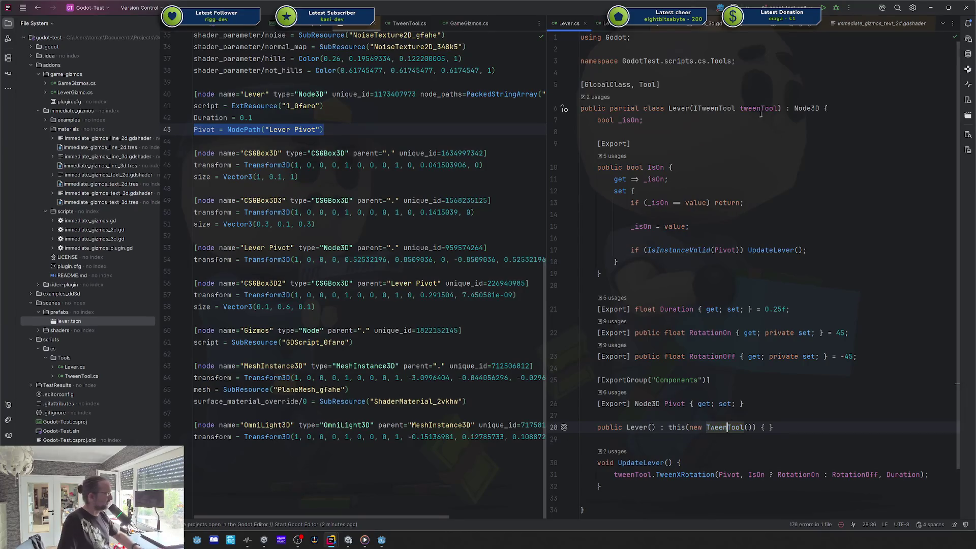
{"action": "key", "text": "ctrl+alt+Left"}
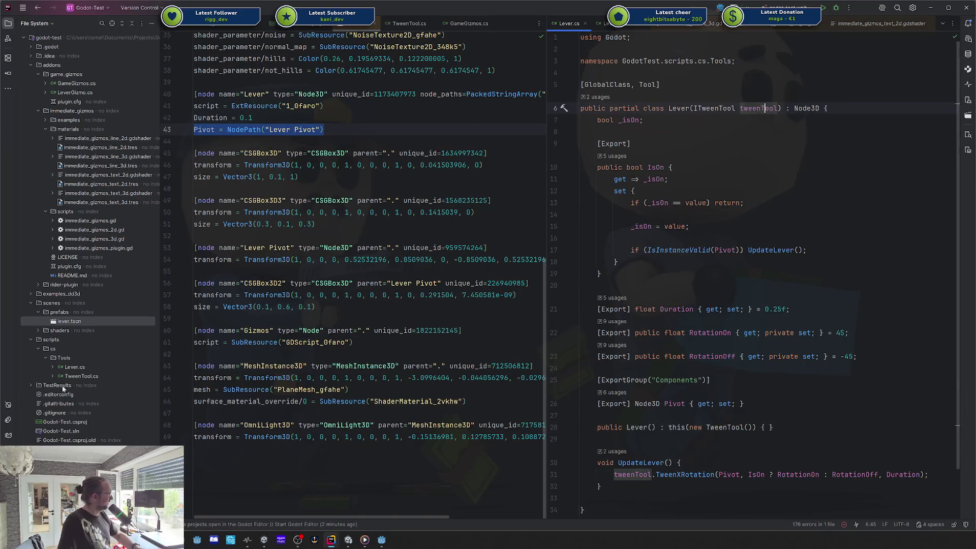
{"action": "left_click", "coordinate": [31, 385]}
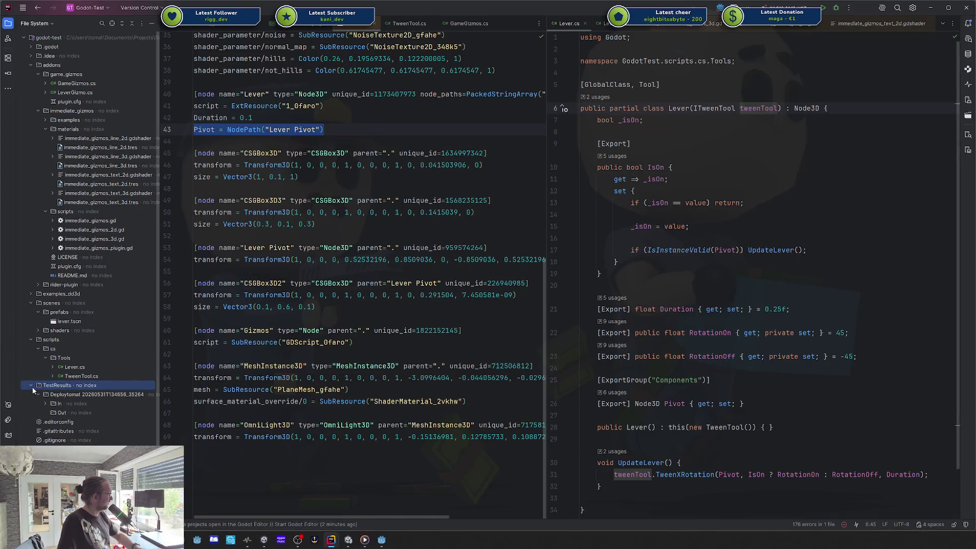
{"action": "left_click", "coordinate": [32, 385]}
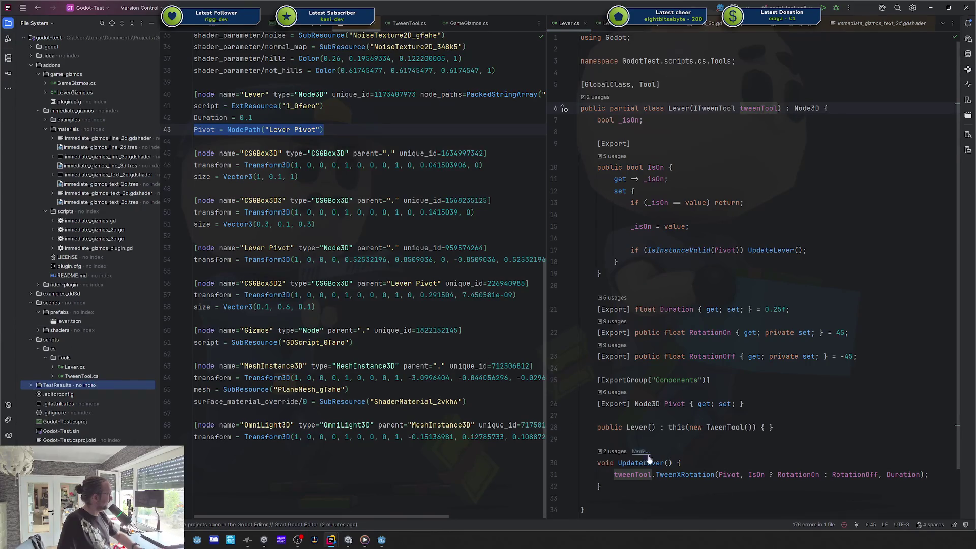
{"action": "left_click", "coordinate": [679, 487]}
{"action": "scroll", "coordinate": [678, 487], "scroll_direction": "down", "scroll_amount": 2}
{"action": "key", "text": "Down"}
{"action": "key", "text": "Down"}
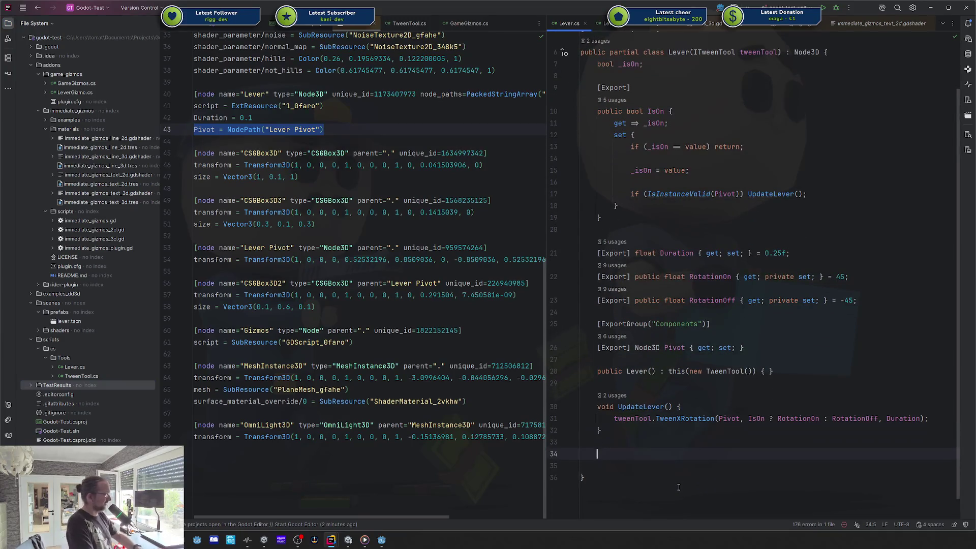
{"action": "key", "text": "End"}
{"action": "key", "text": "Return"}
{"action": "key", "text": "Return"}
{"action": "type", "text": "class Test {"}
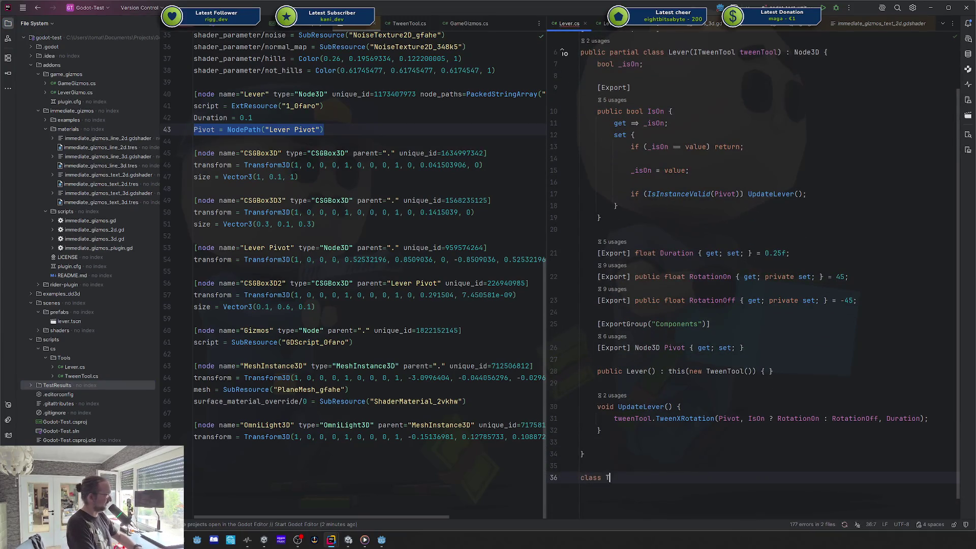
{"action": "key", "text": "Return"}
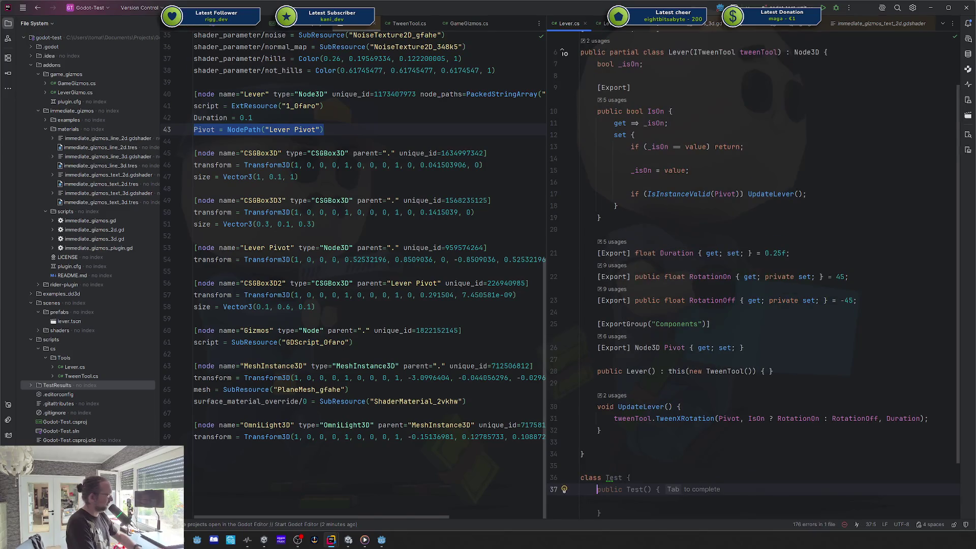
{"action": "type", "text": "public void Setup() {"}
{"action": "key", "text": "Return"}
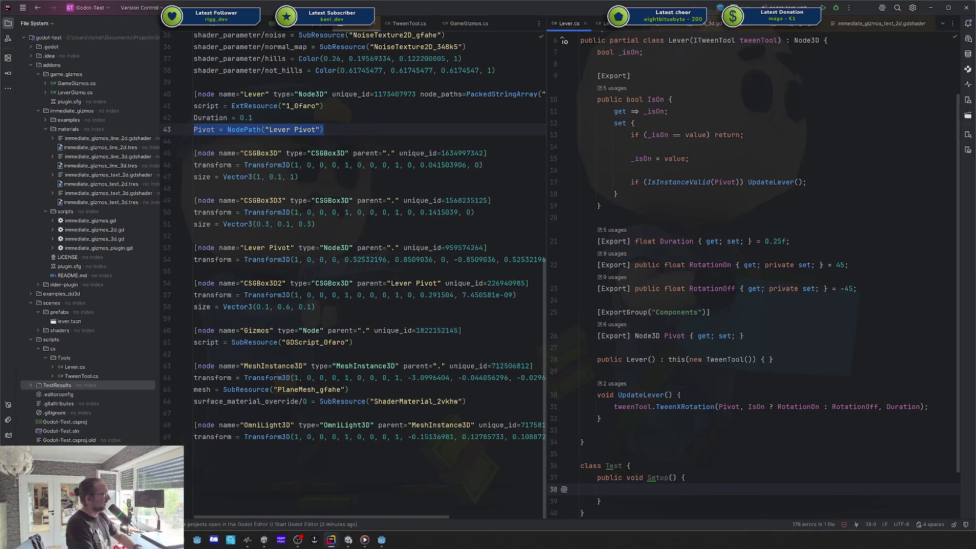
{"action": "type", "text": "IW"}
{"action": "key", "text": "BackSpace"}
{"action": "key", "text": "BackSpace"}
{"action": "type", "text": "var lever = new Le"}
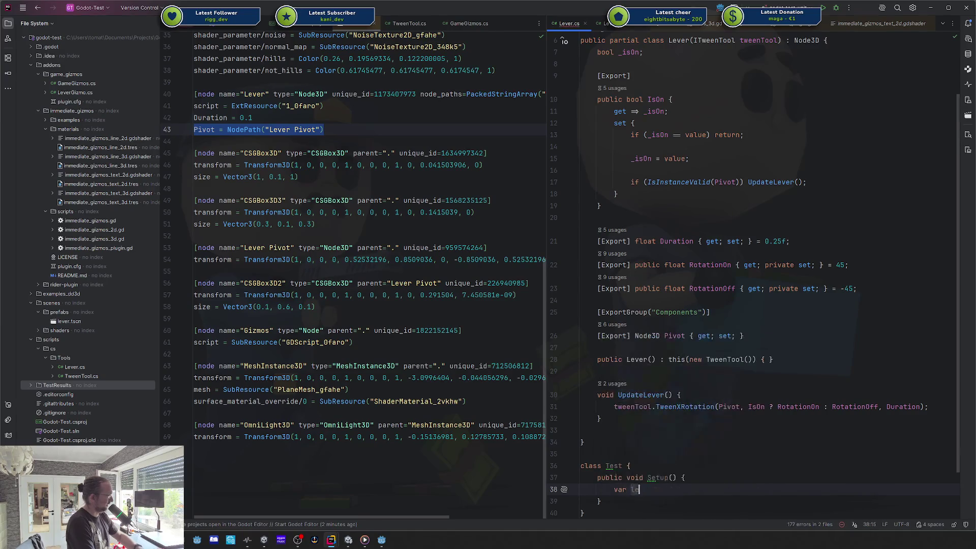
{"action": "key", "text": "Return"}
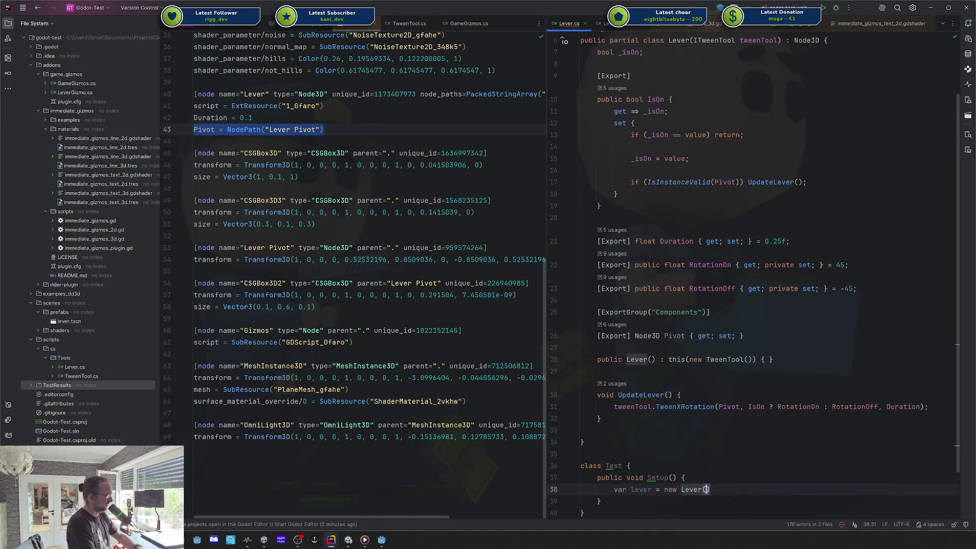
{"action": "type", "text": "Aa"}
{"action": "key", "text": "BackSpace"}
{"action": "type", "text": ".Fake<ITw"}
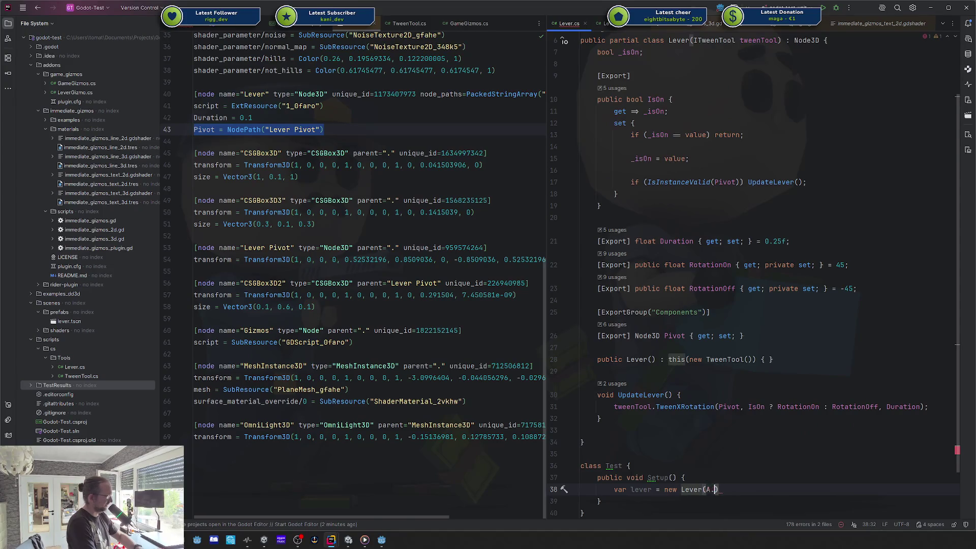
{"action": "key", "text": "Return"}
{"action": "type", "text": ">());"}
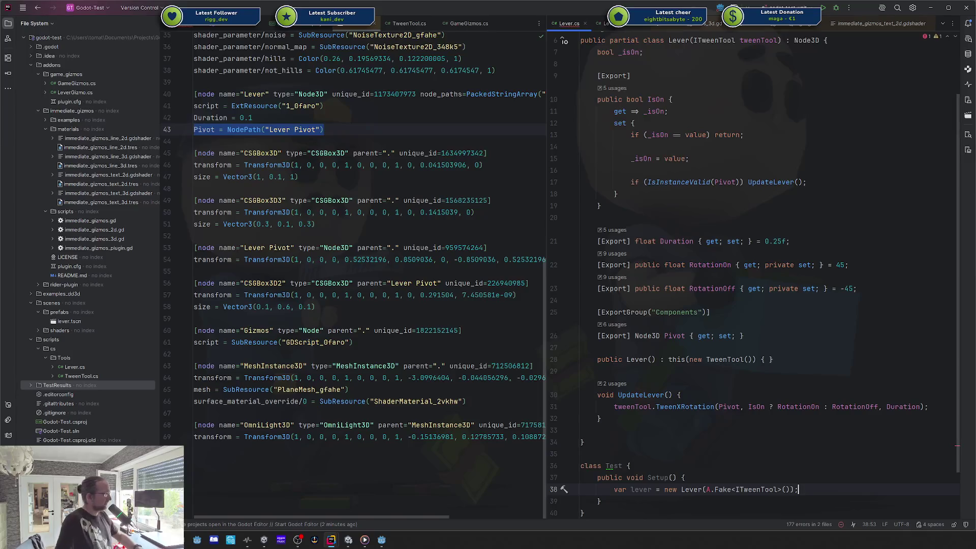
{"action": "double_click", "coordinate": [757, 490]}
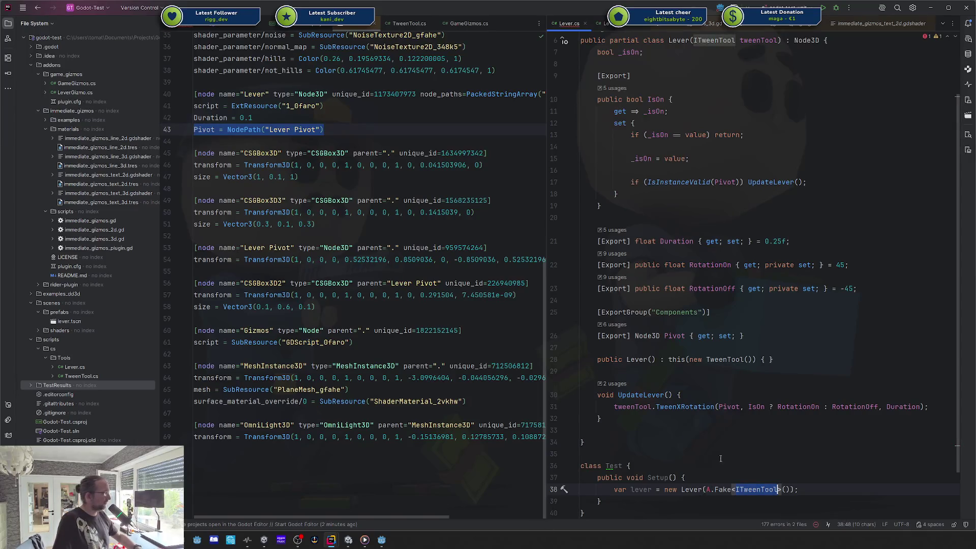
{"action": "left_click_drag", "start_coordinate": [737, 428], "coordinate": [631, 264]}
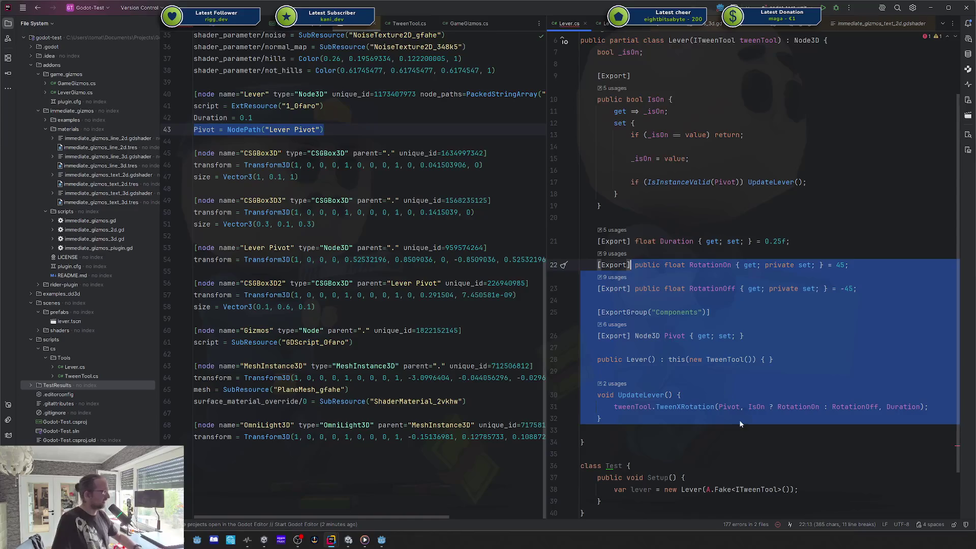
{"action": "left_click", "coordinate": [616, 499]}
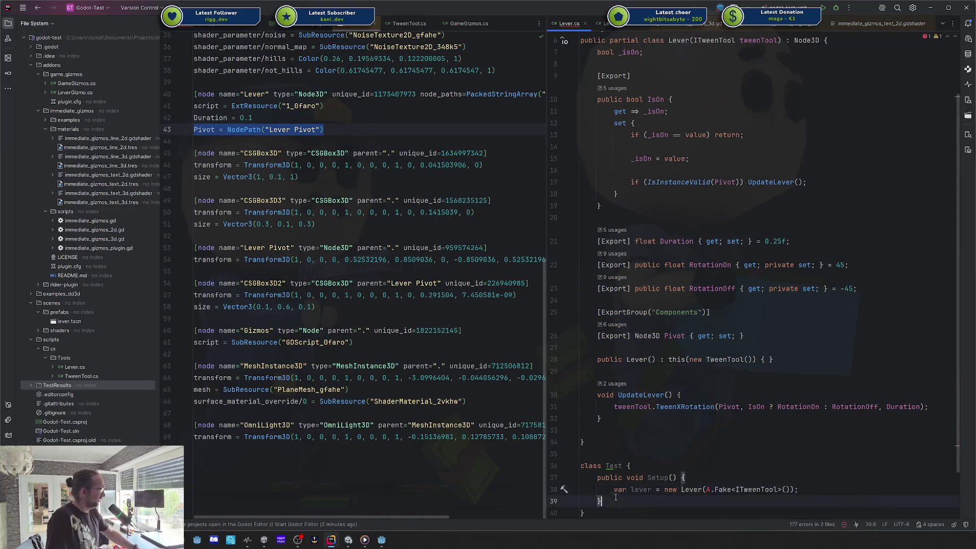
{"action": "scroll", "coordinate": [616, 497], "scroll_direction": "down", "scroll_amount": 2}
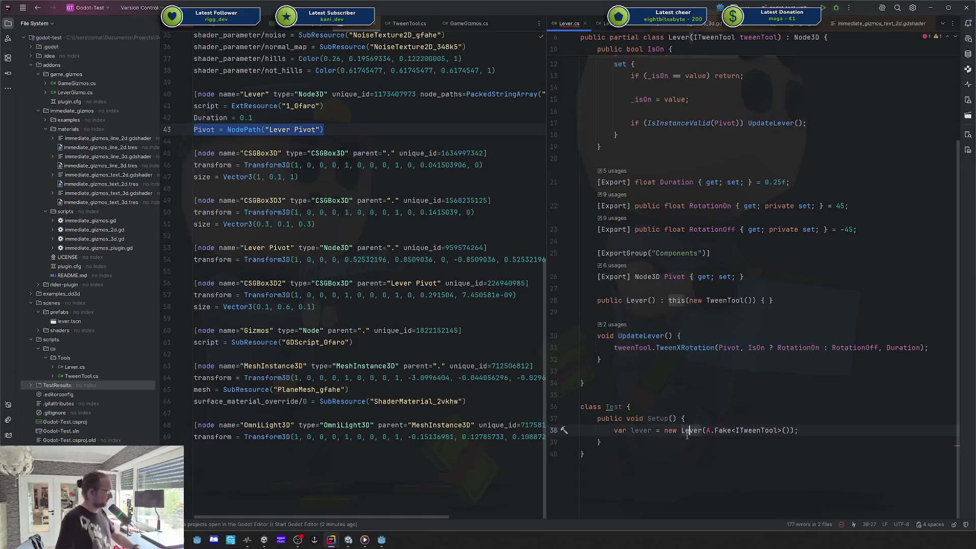
{"action": "mouse_move", "coordinate": [584, 454]}
{"action": "left_mouse_down"}
{"action": "mouse_move", "coordinate": [584, 382]}
{"action": "mouse_move", "coordinate": [584, 395]}
{"action": "left_mouse_up"}
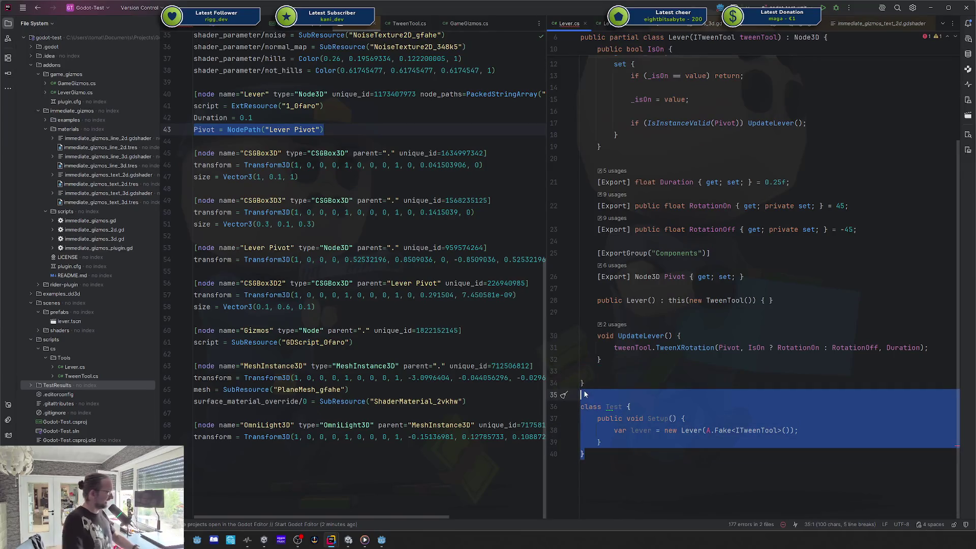
{"action": "key", "text": "Delete"}
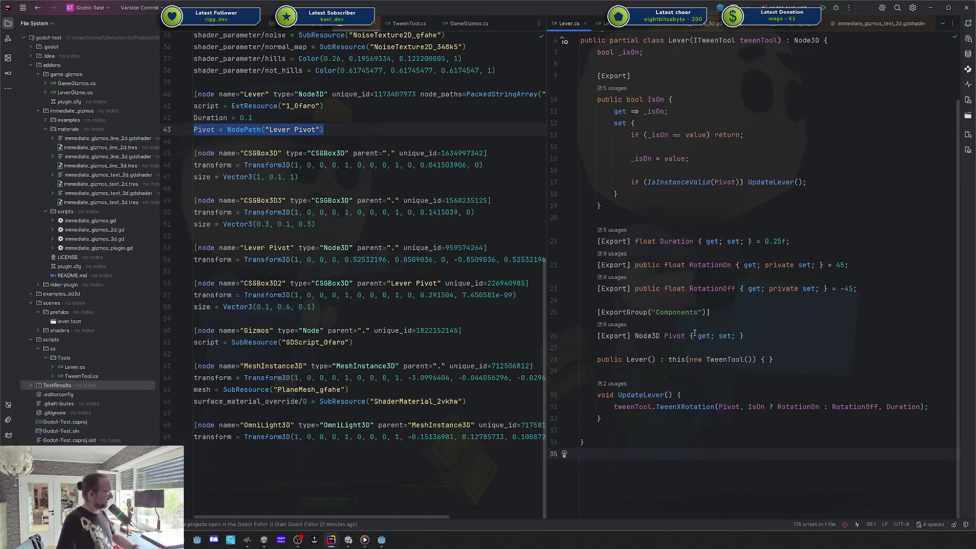
{"action": "left_click", "coordinate": [677, 359], "text": "ctrl"}
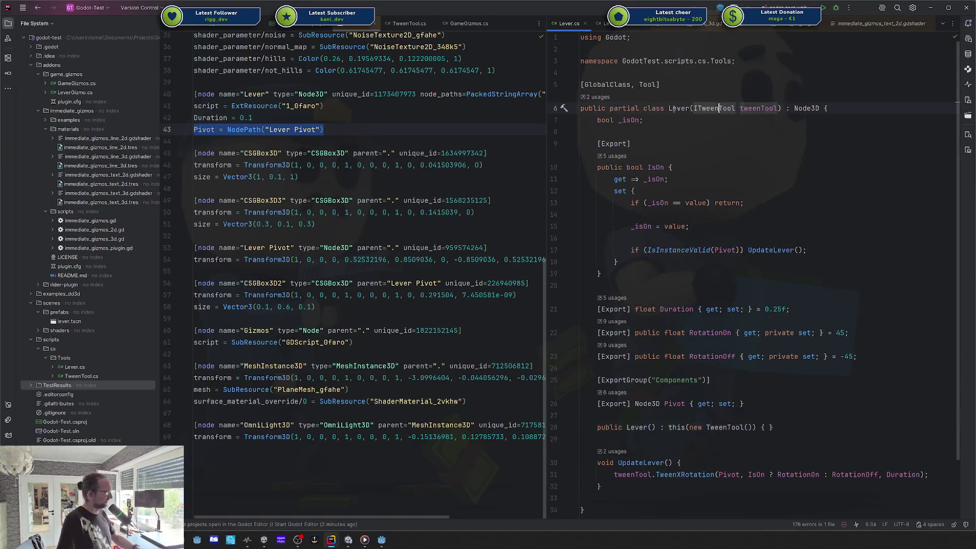
- Highlight and select the Node3D usages on line 6 of Lever.cs
{"action": "left_click", "coordinate": [815, 108]}
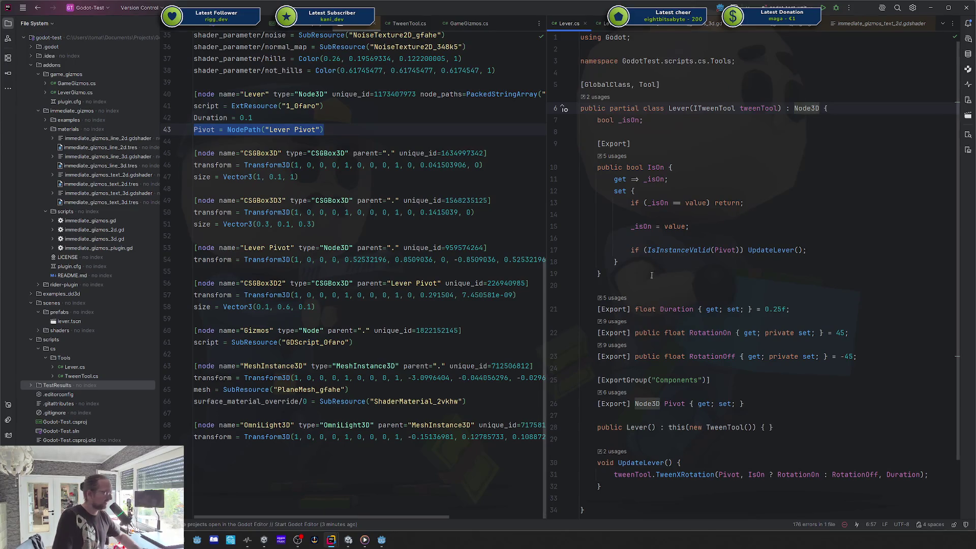
{"action": "double_click", "coordinate": [807, 108]}
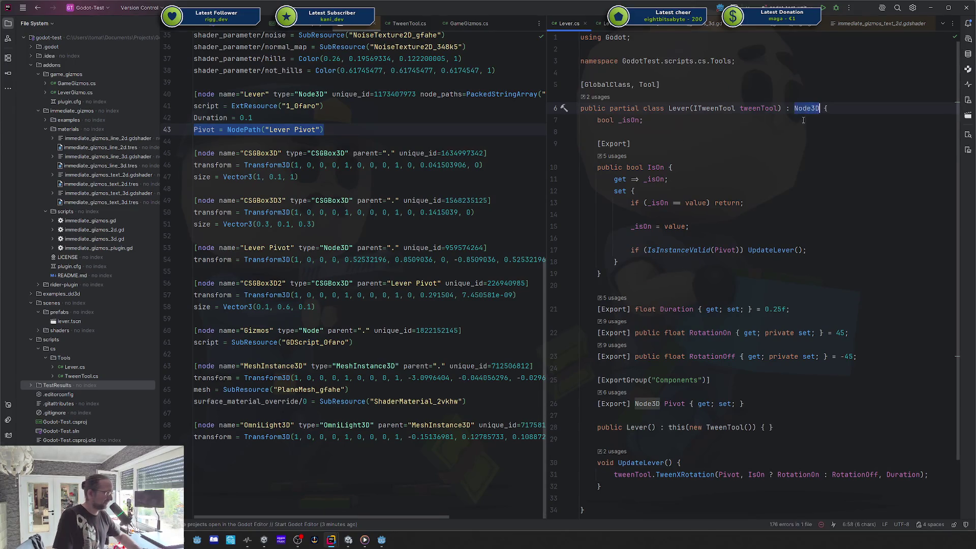
{"action": "left_click", "coordinate": [796, 132]}
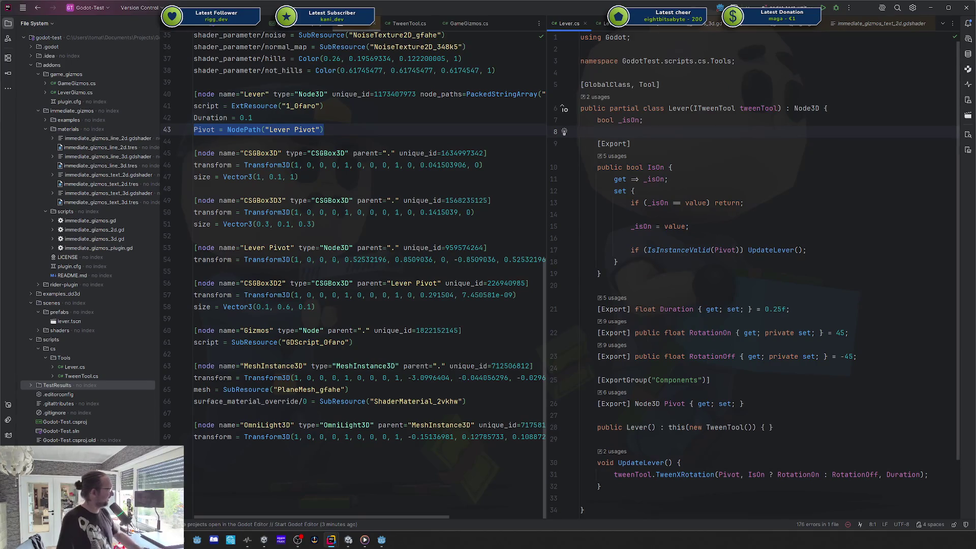
- Show Godot-Test.csproj, jump to the IsOn property, then put Rider away
{"action": "left_click", "coordinate": [374, 22]}
{"action": "left_click", "coordinate": [774, 167]}
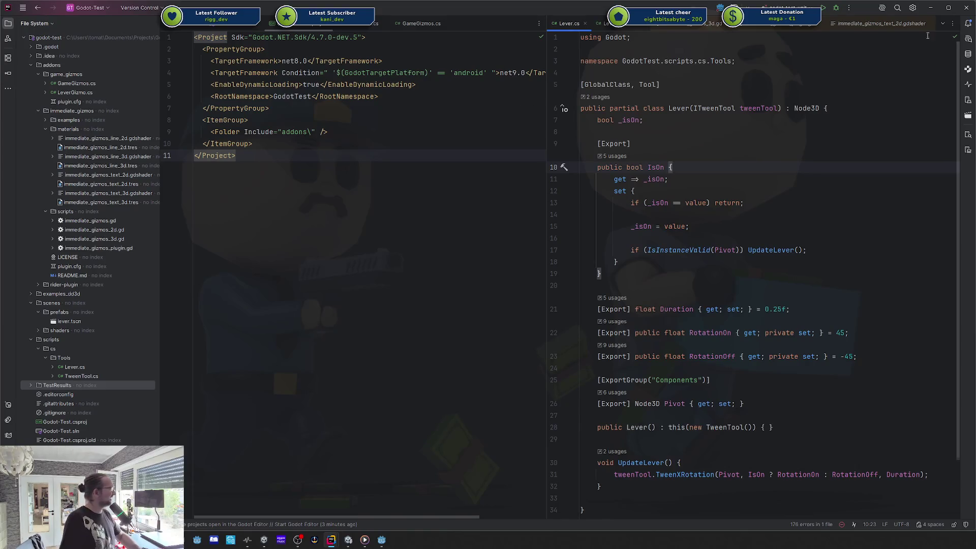
{"action": "left_click", "coordinate": [930, 8]}
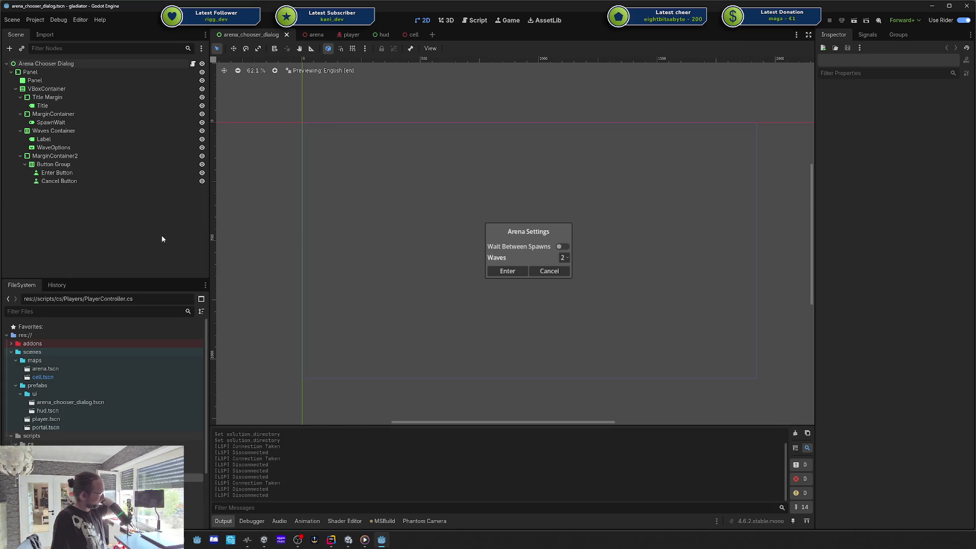
- Switch to 3D and close the arena_chooser_dialog, arena and other scenes, keeping cell
{"action": "left_click", "coordinate": [446, 21]}
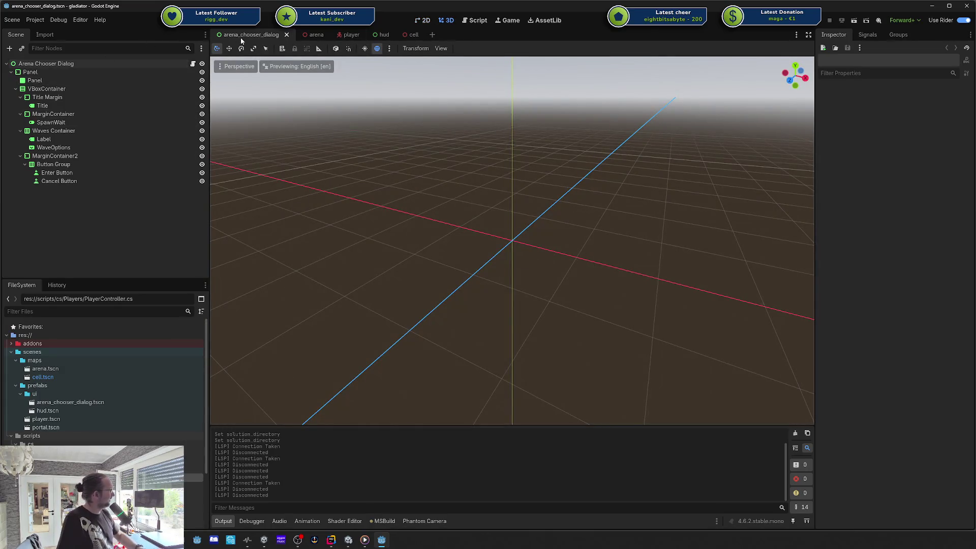
{"action": "middle_click", "coordinate": [240, 38]}
{"action": "middle_click", "coordinate": [240, 38]}
{"action": "middle_click", "coordinate": [240, 38]}
{"action": "middle_click", "coordinate": [239, 38]}
- Look down into the cell room and inspect its back wall
{"action": "scroll", "coordinate": [514, 257], "scroll_direction": "down", "scroll_amount": 10}
{"action": "scroll", "coordinate": [465, 232], "scroll_direction": "up", "scroll_amount": 4}
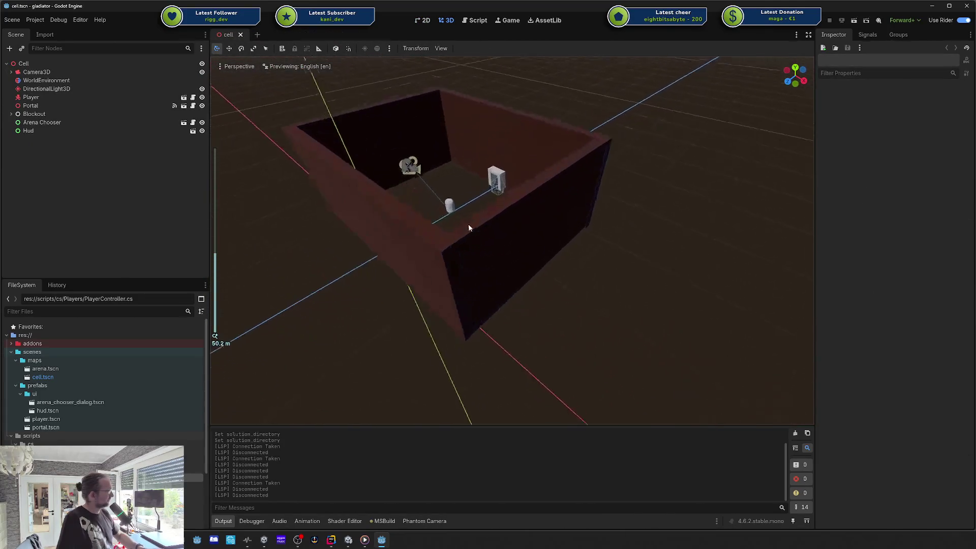
{"action": "mouse_move", "coordinate": [469, 226]}
{"action": "left_mouse_down"}
{"action": "mouse_move", "coordinate": [464, 209]}
{"action": "mouse_move", "coordinate": [541, 209]}
{"action": "mouse_move", "coordinate": [553, 229]}
{"action": "left_mouse_up"}
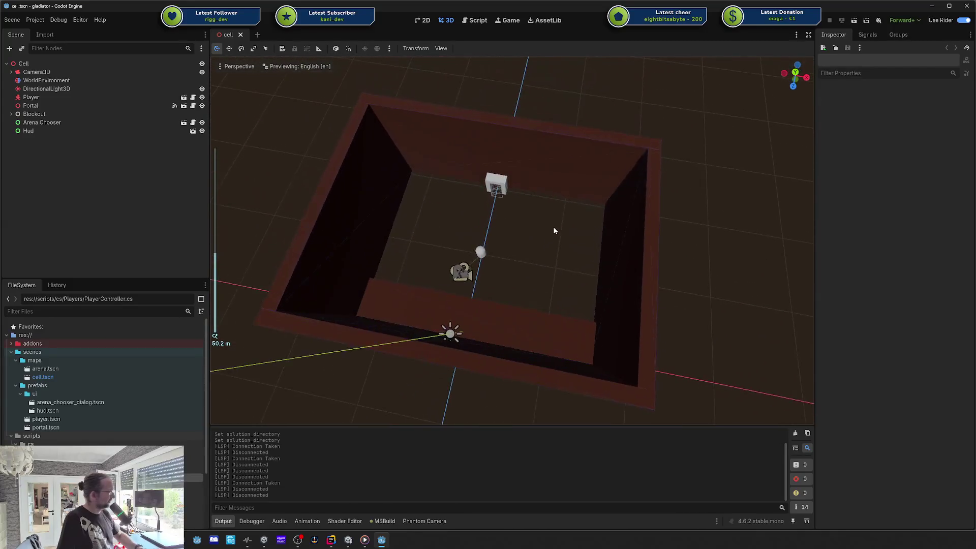
{"action": "scroll", "coordinate": [554, 234], "scroll_direction": "up", "scroll_amount": 3}
{"action": "scroll", "coordinate": [549, 190], "scroll_direction": "down", "scroll_amount": 5}
{"action": "scroll", "coordinate": [518, 182], "scroll_direction": "up", "scroll_amount": 3}
{"action": "left_click", "coordinate": [519, 182]}
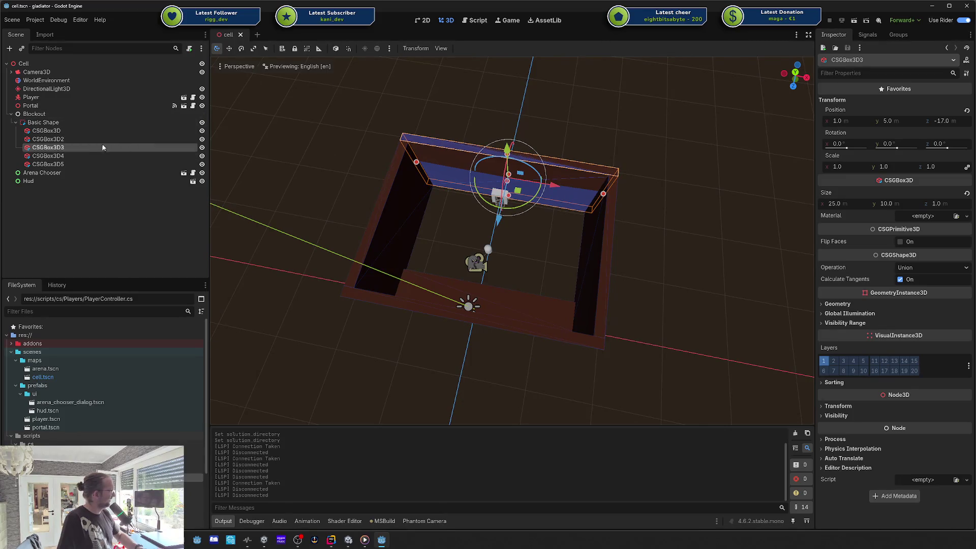
{"action": "left_click", "coordinate": [566, 194]}
{"action": "left_click", "coordinate": [597, 235]}
{"action": "left_click", "coordinate": [577, 196]}
{"action": "left_click", "coordinate": [600, 228]}
{"action": "left_click", "coordinate": [576, 187]}
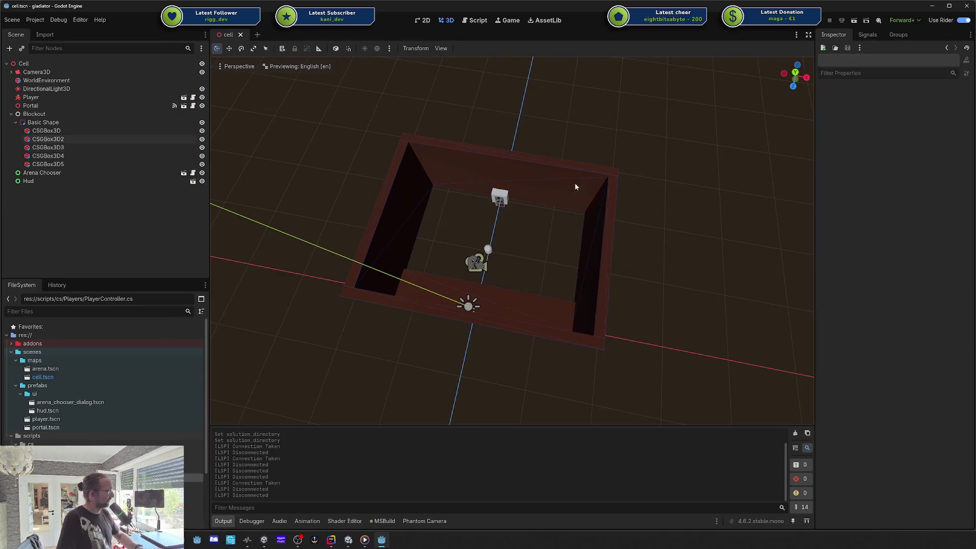
- Try stretching back wall CSGBox3D3 wider along X, then undo the resize
{"action": "left_click", "coordinate": [560, 172]}
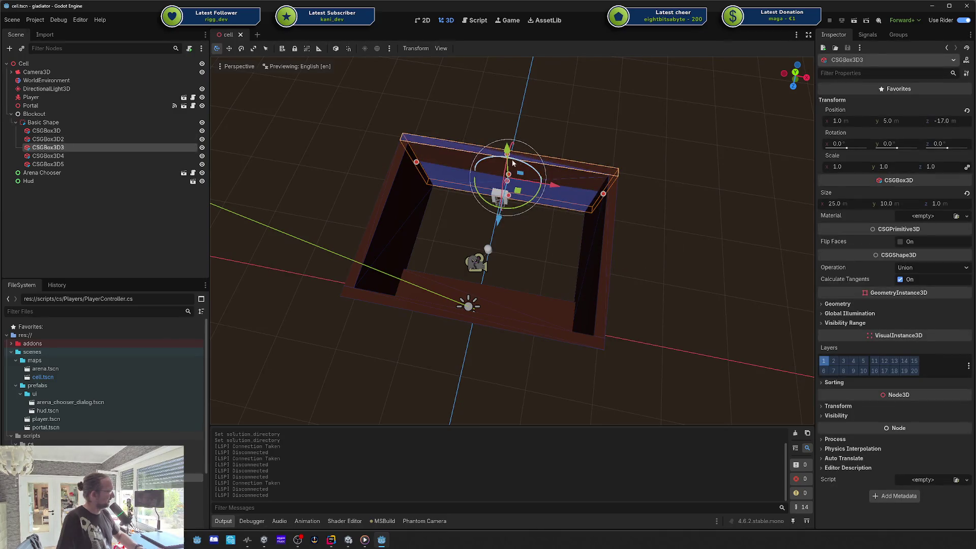
{"action": "mouse_move", "coordinate": [602, 193]}
{"action": "left_mouse_down"}
{"action": "mouse_move", "coordinate": [722, 207]}
{"action": "mouse_move", "coordinate": [631, 212]}
{"action": "mouse_move", "coordinate": [648, 208]}
{"action": "left_mouse_up"}
{"action": "key", "text": "ctrl+z"}
{"action": "scroll", "coordinate": [596, 273], "scroll_direction": "up", "scroll_amount": 10}
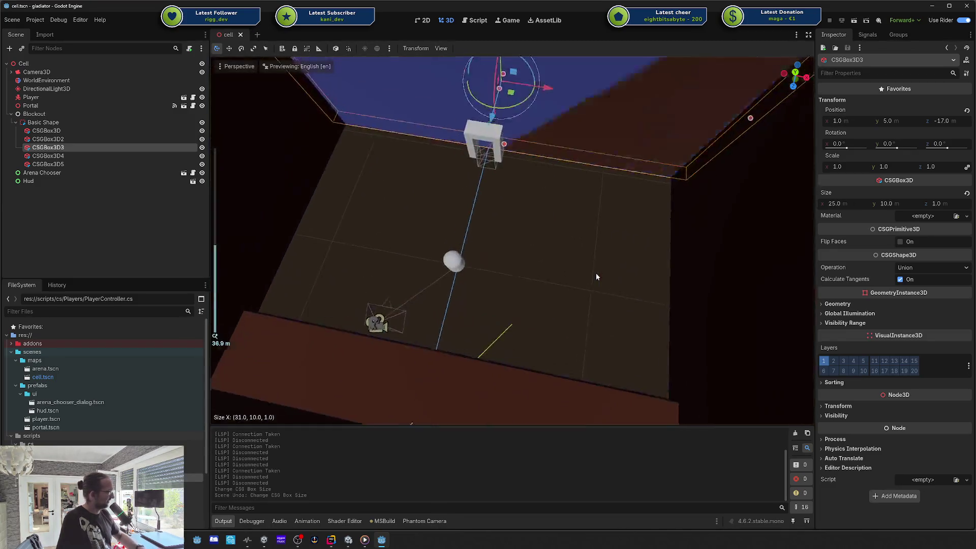
- Check the portal and a steeper top-down arena view, then switch to Codecks
{"action": "mouse_move", "coordinate": [542, 197]}
{"action": "left_mouse_down"}
{"action": "mouse_move", "coordinate": [544, 161]}
{"action": "mouse_move", "coordinate": [562, 248]}
{"action": "mouse_move", "coordinate": [511, 138]}
{"action": "left_mouse_up"}
{"action": "left_click", "coordinate": [511, 138]}
{"action": "left_click", "coordinate": [615, 215]}
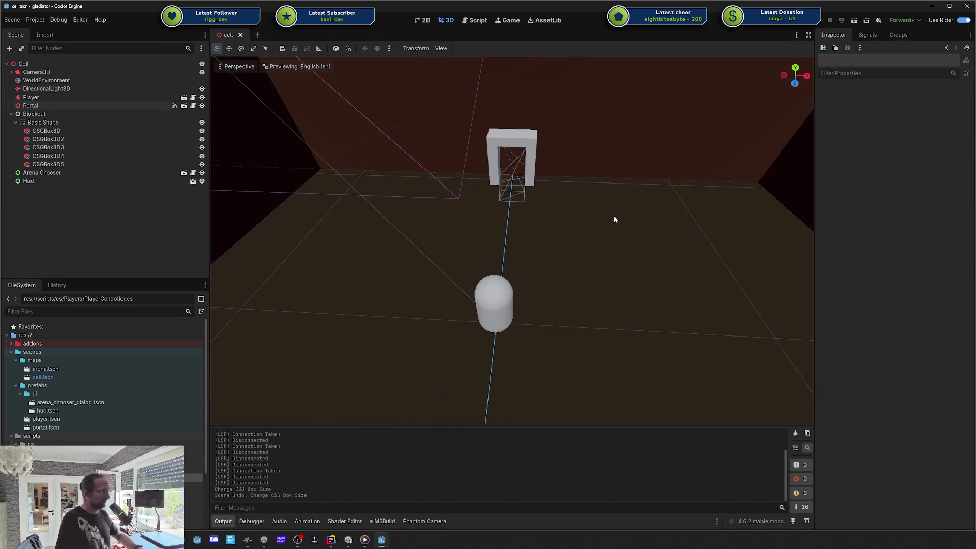
{"action": "scroll", "coordinate": [614, 215], "scroll_direction": "down", "scroll_amount": 5}
{"action": "left_click_drag", "start_coordinate": [559, 206], "coordinate": [549, 238]}
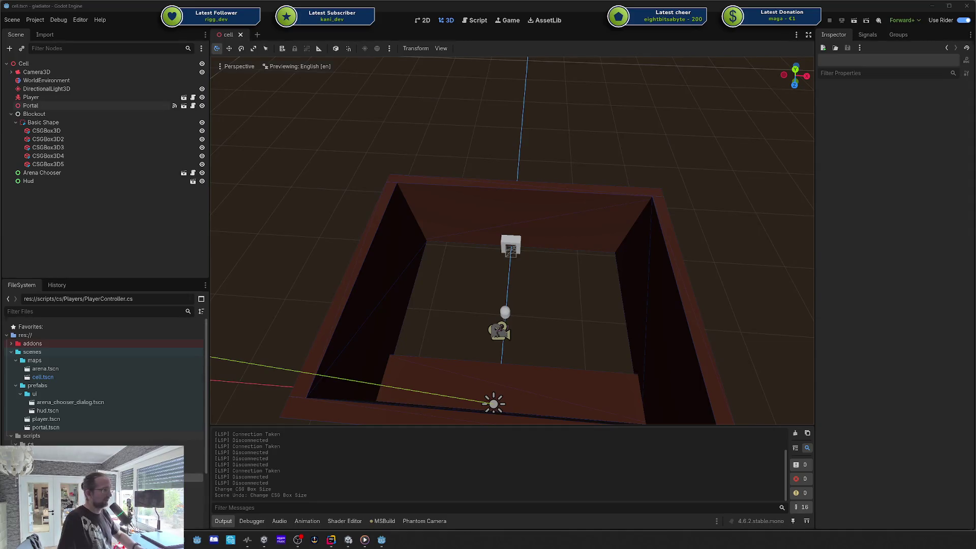
{"action": "key", "text": "alt+Tab"}
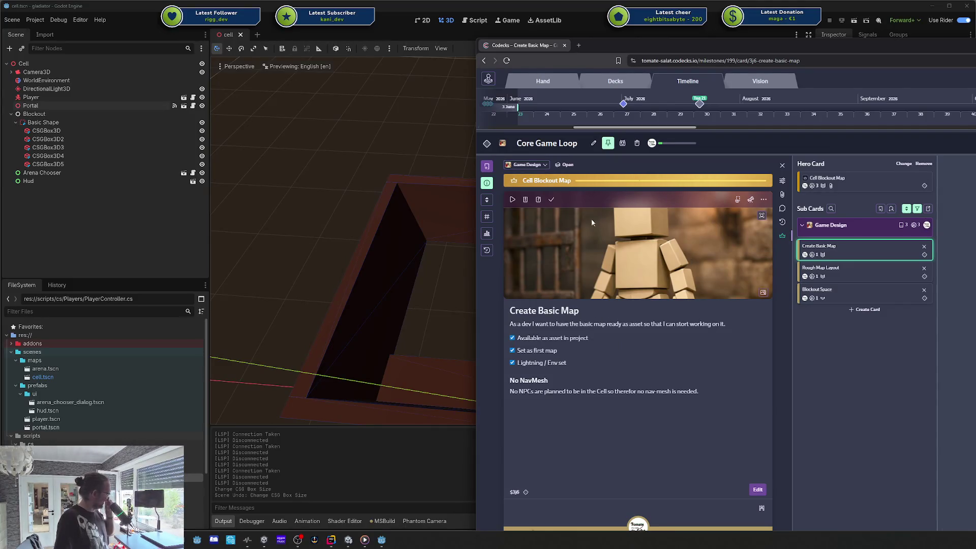
- Finish Create Basic Map, and finish Rough Map Layout with Limit boundaries and Cinematic Camera Ready ticked
{"action": "left_click", "coordinate": [551, 200]}
{"action": "left_click", "coordinate": [844, 252]}
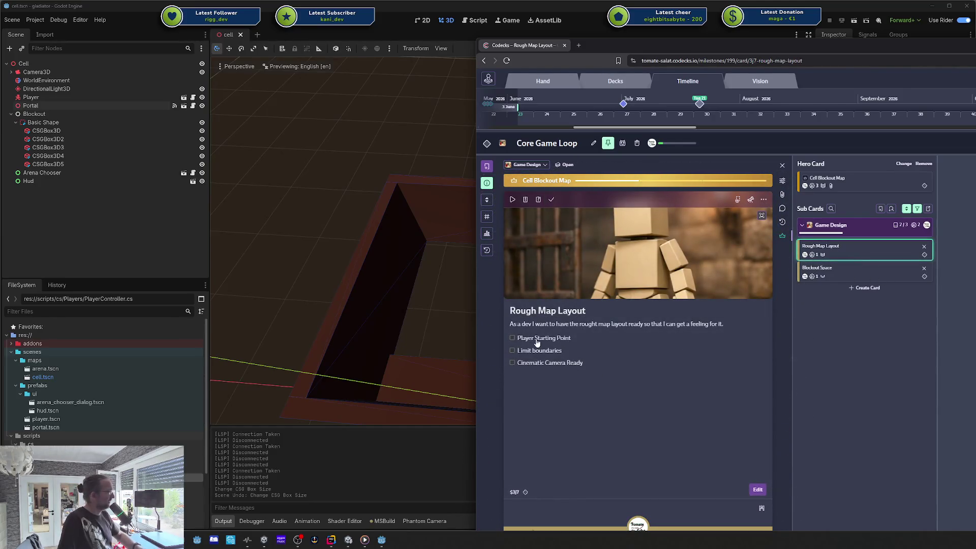
{"action": "left_click", "coordinate": [540, 352]}
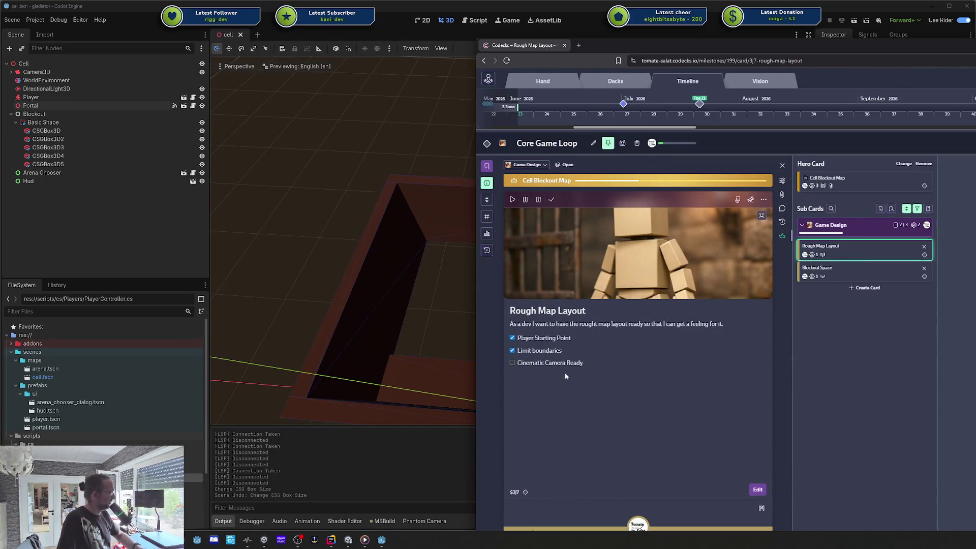
{"action": "left_click", "coordinate": [543, 363]}
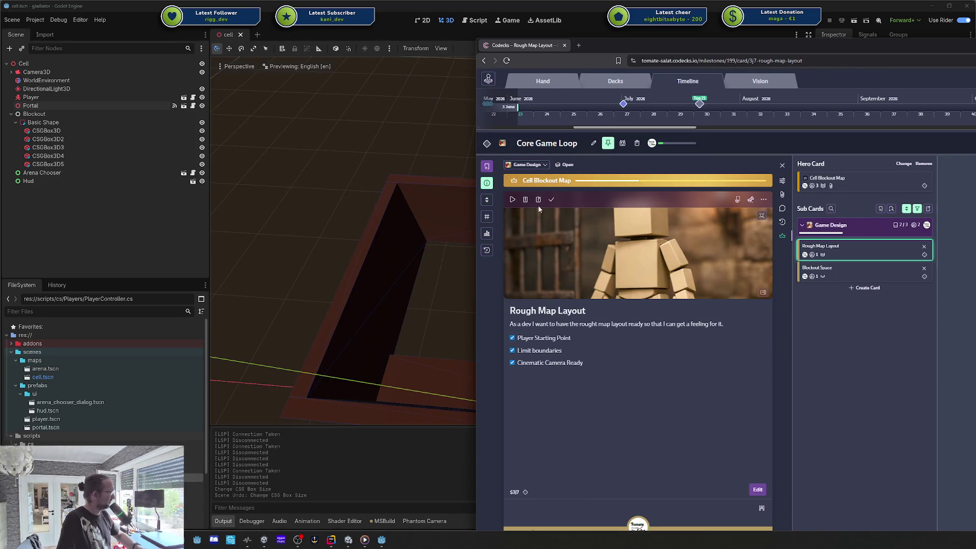
{"action": "left_click", "coordinate": [551, 199]}
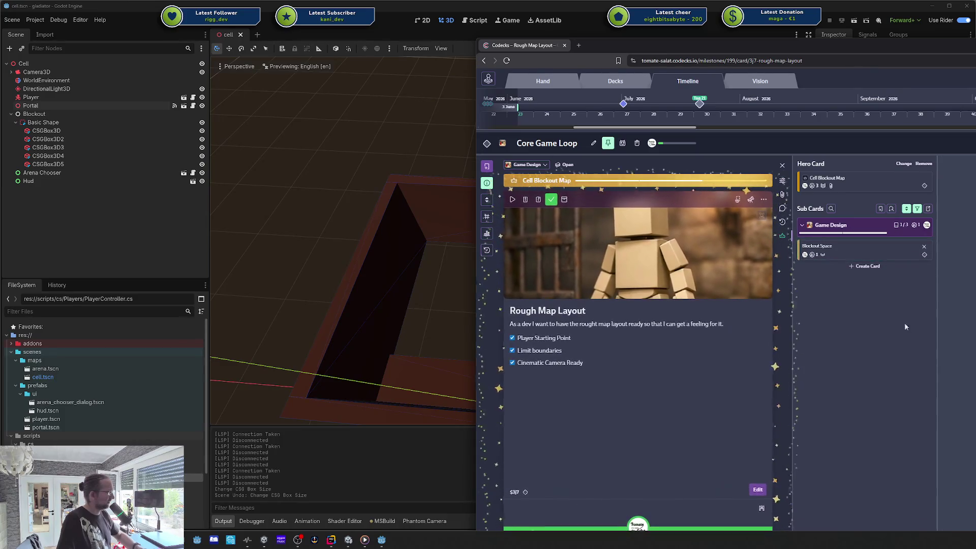
- Start the Blockout Space card, tick Enter Arena Portal, and close it
{"action": "left_click", "coordinate": [823, 255]}
{"action": "left_click", "coordinate": [850, 250]}
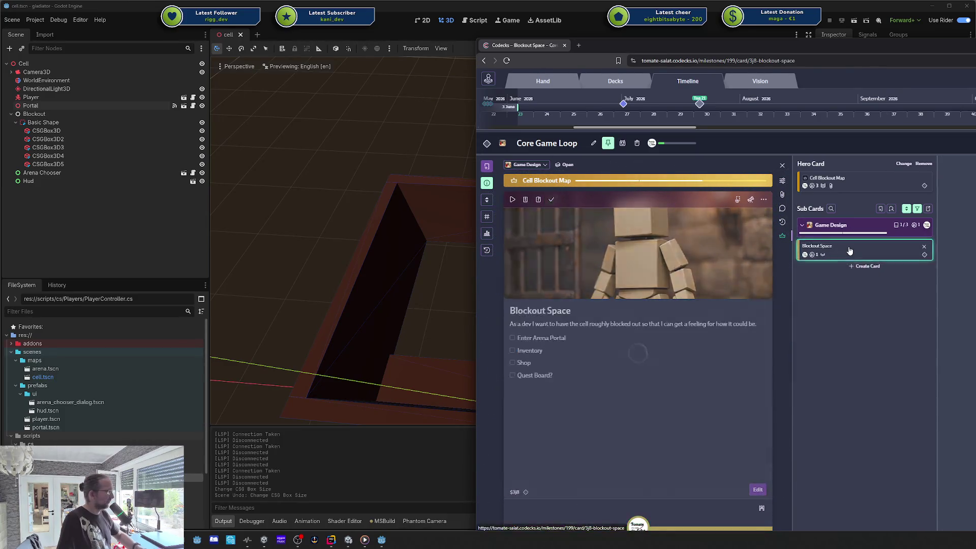
{"action": "left_click_drag", "start_coordinate": [781, 60], "coordinate": [682, 43]}
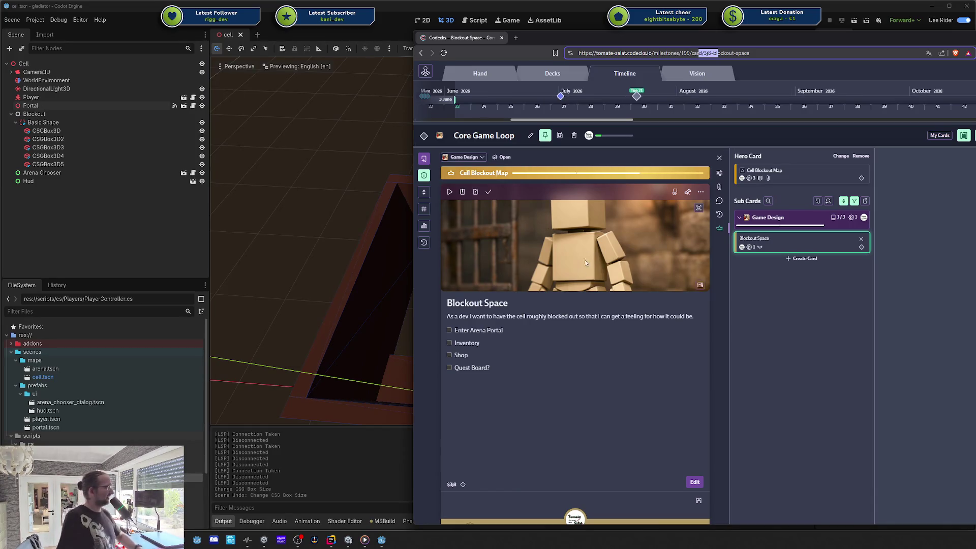
{"action": "left_click", "coordinate": [450, 191]}
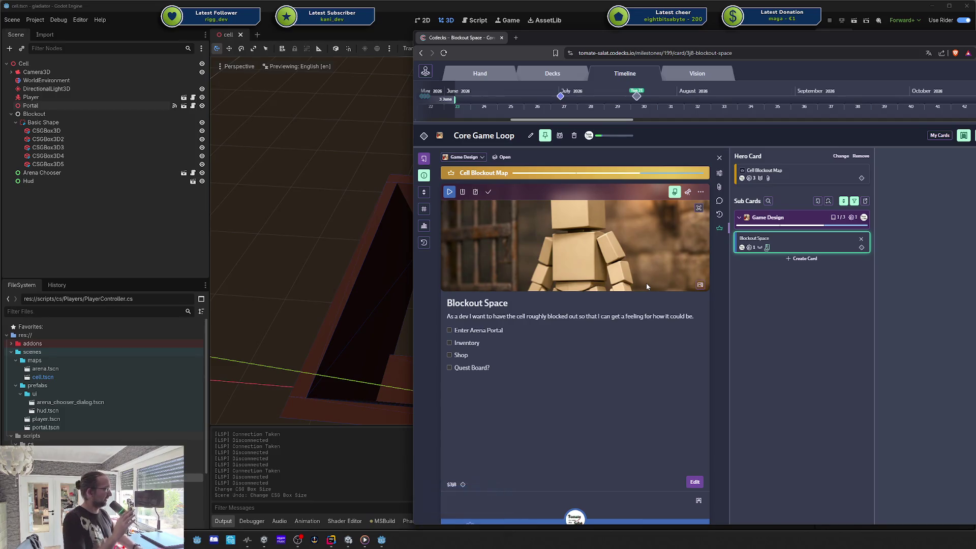
{"action": "left_click", "coordinate": [463, 331]}
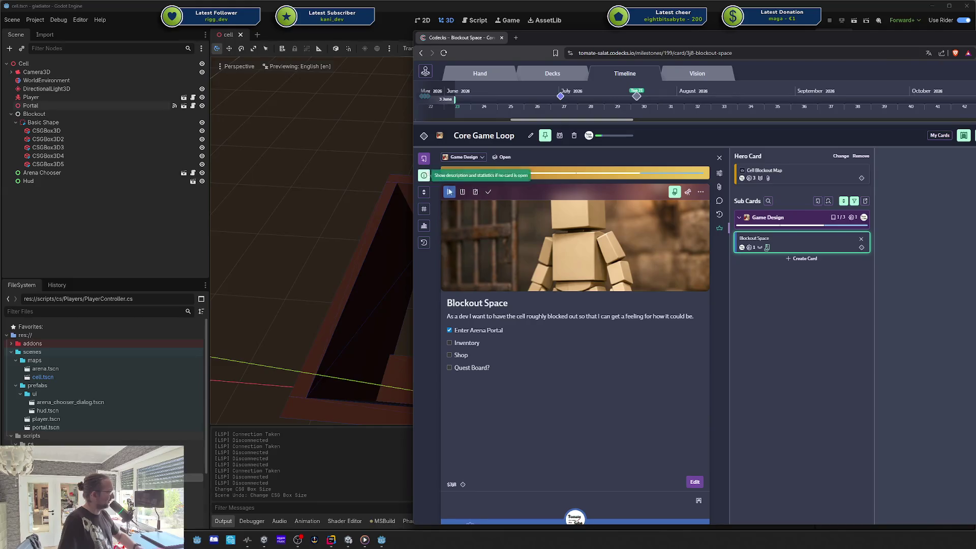
{"action": "left_click", "coordinate": [719, 157]}
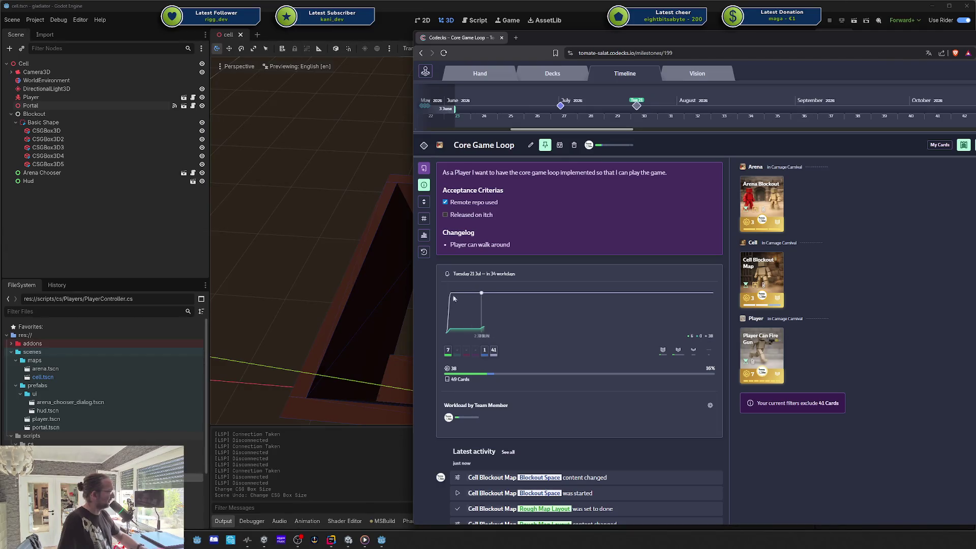
- On the milestone metrics page, adjust the target velocity, leaving it at 5.0
{"action": "left_click", "coordinate": [424, 235]}
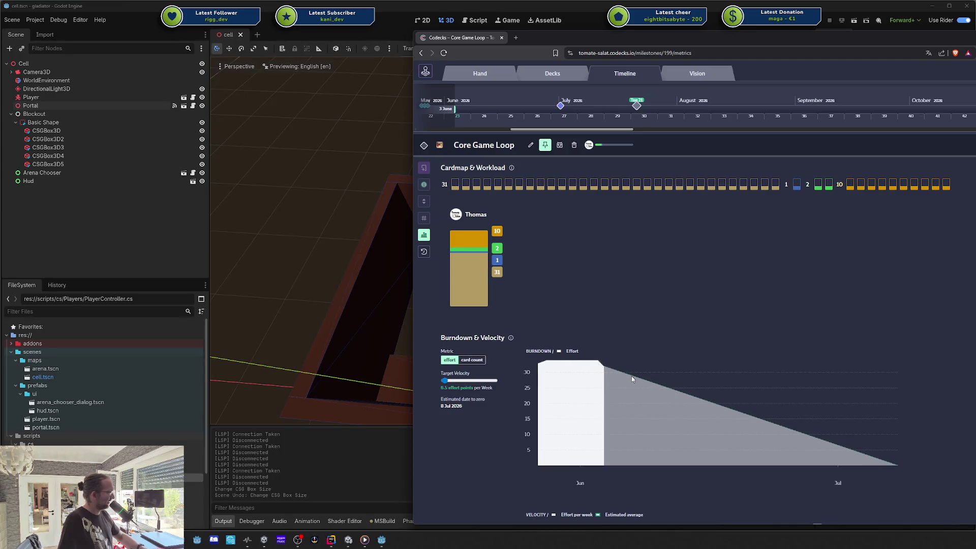
{"action": "scroll", "coordinate": [593, 344], "scroll_direction": "down", "scroll_amount": 1}
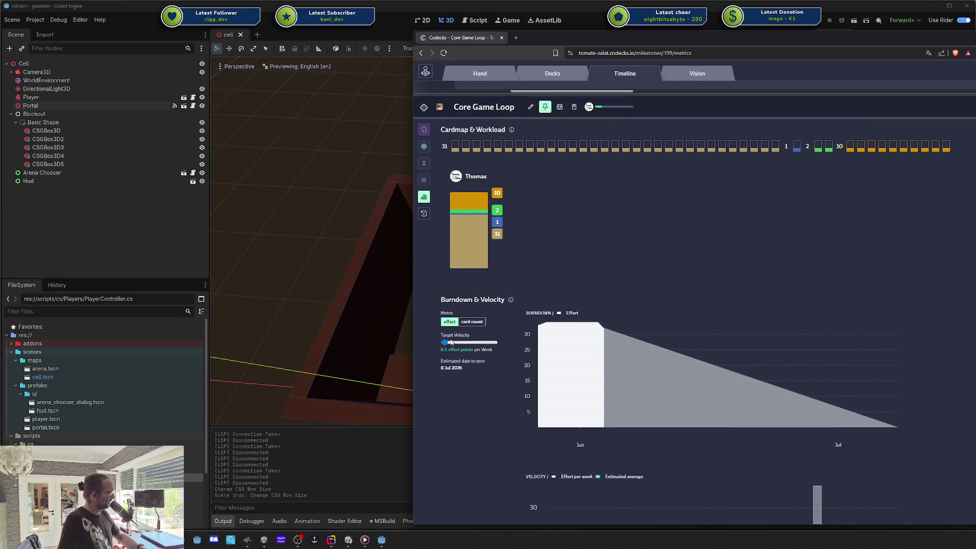
{"action": "key", "text": "Left"}
{"action": "key", "text": "Left"}
{"action": "key", "text": "Left"}
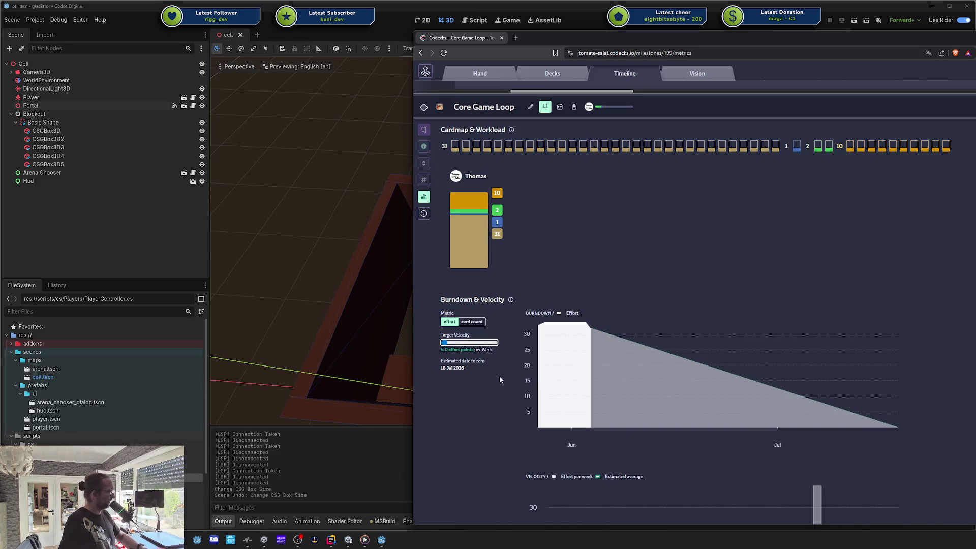
{"action": "scroll", "coordinate": [805, 312], "scroll_direction": "up", "scroll_amount": 1}
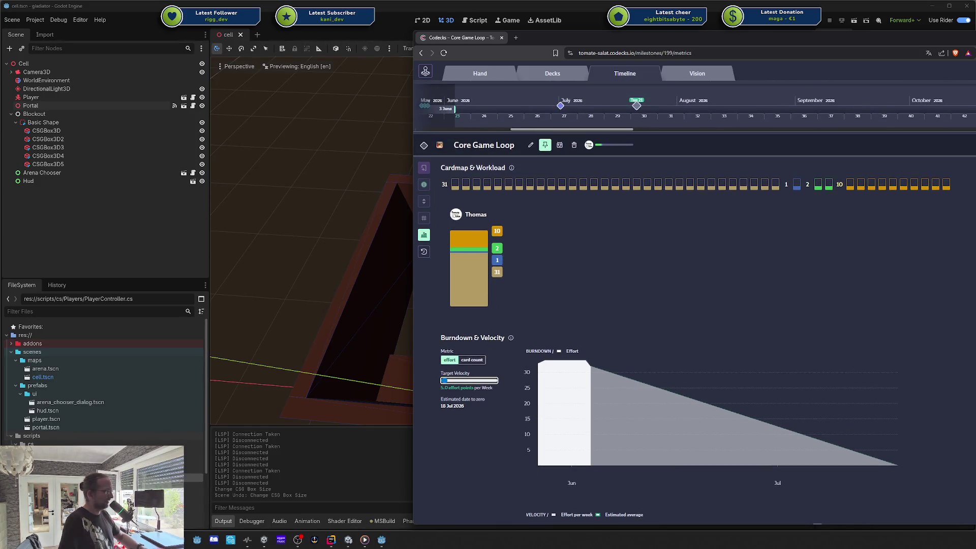
{"action": "mouse_move", "coordinate": [931, 249]}
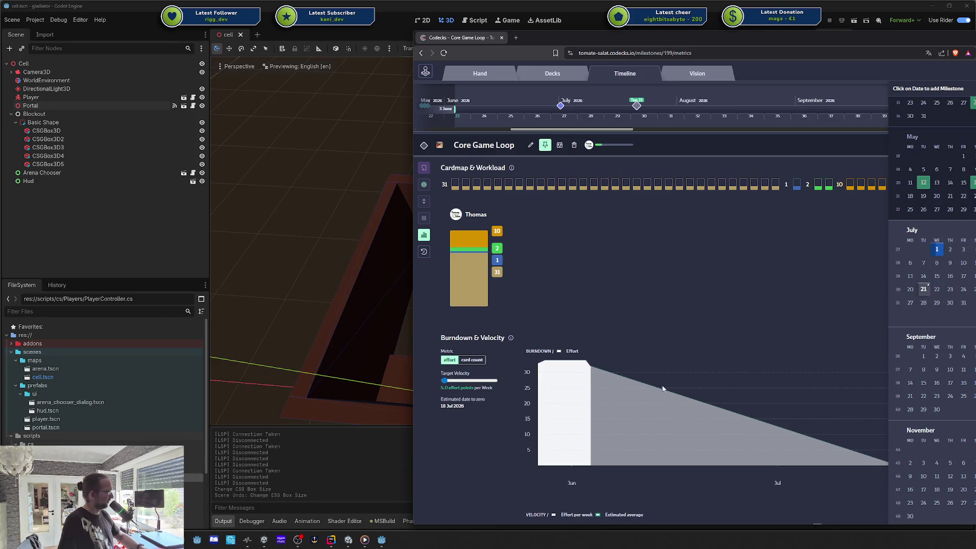
{"action": "left_click", "coordinate": [445, 380]}
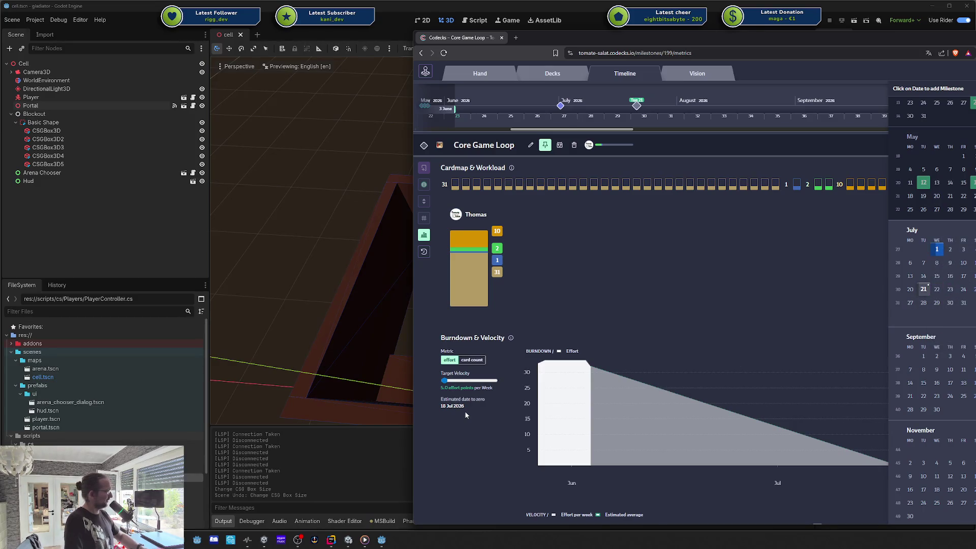
{"action": "key", "text": "Right"}
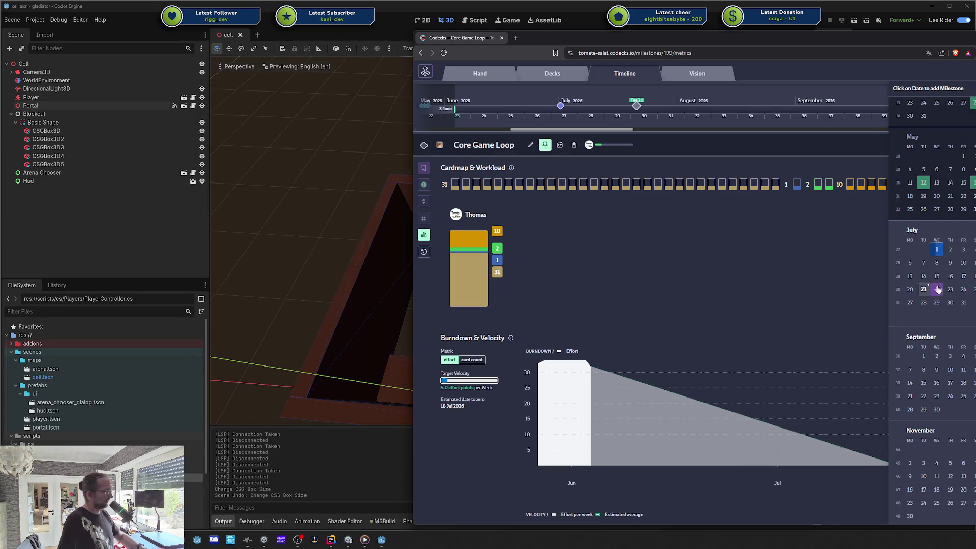
{"action": "left_click", "coordinate": [660, 209]}
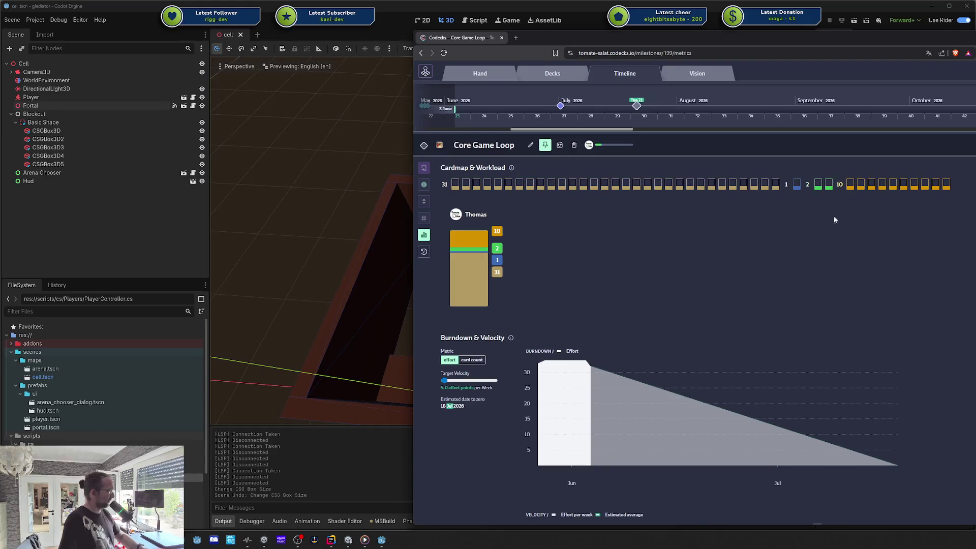
{"action": "left_click", "coordinate": [463, 407]}
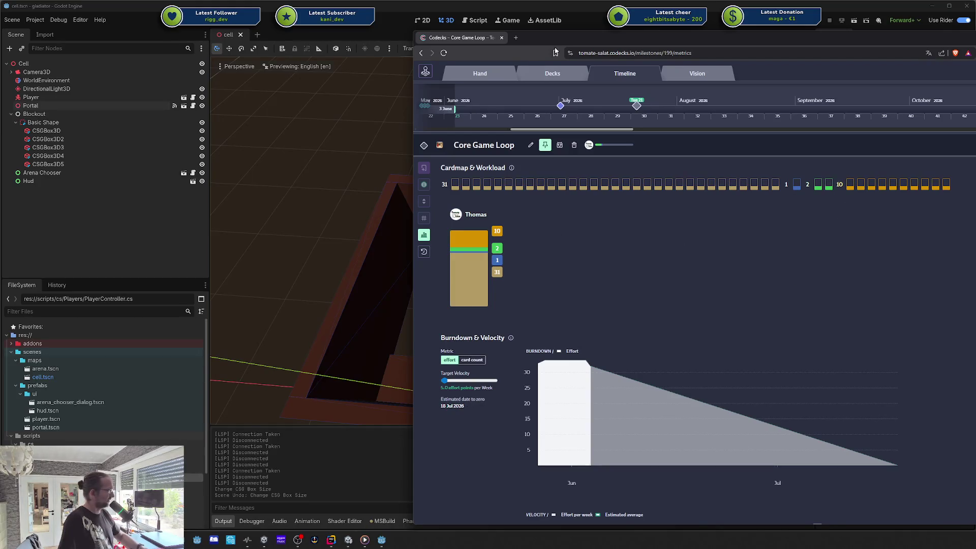
- From Core Game Loop, open Cell Blockout Map's Blockout Space sub card, then minimize the browser
{"action": "left_click", "coordinate": [523, 73]}
{"action": "key", "text": "alt+Left"}
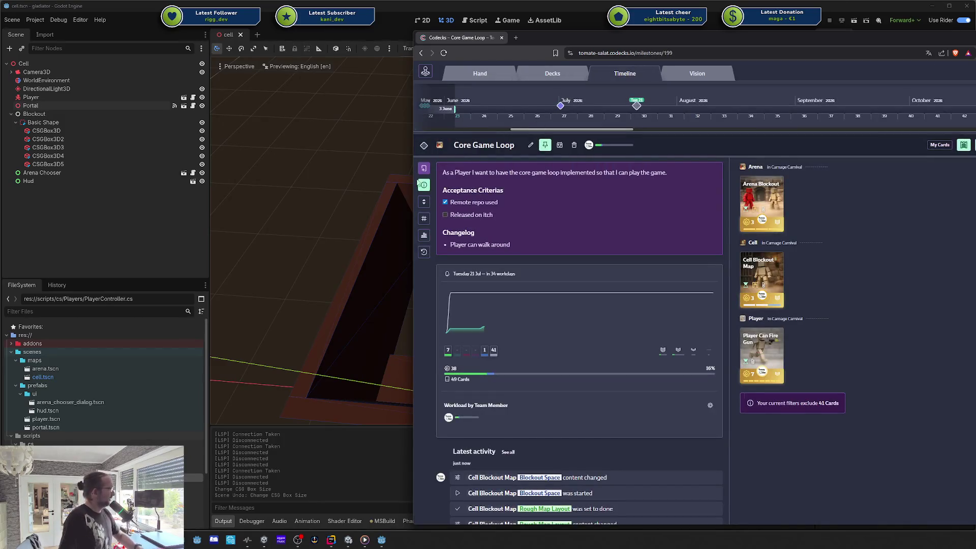
{"action": "left_click", "coordinate": [762, 280]}
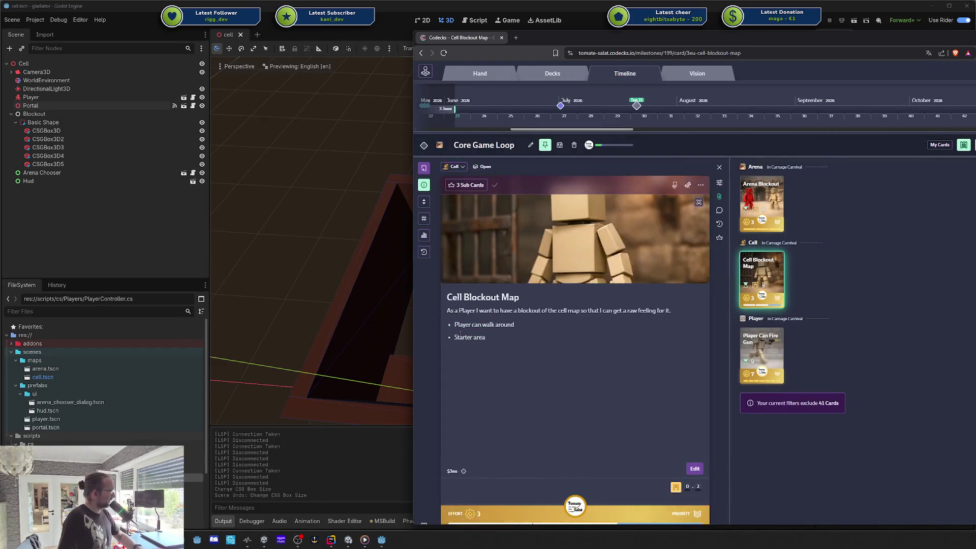
{"action": "left_click", "coordinate": [719, 237]}
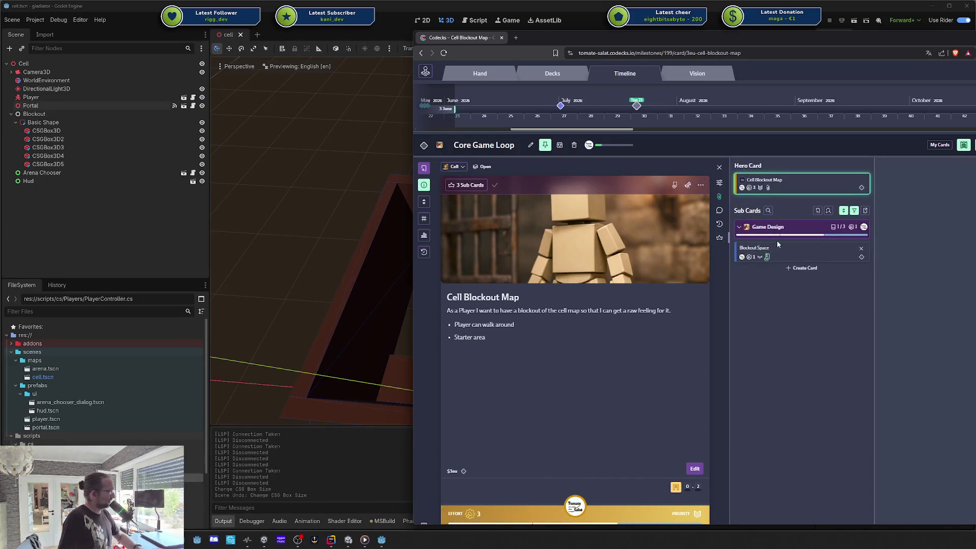
{"action": "left_click", "coordinate": [788, 251]}
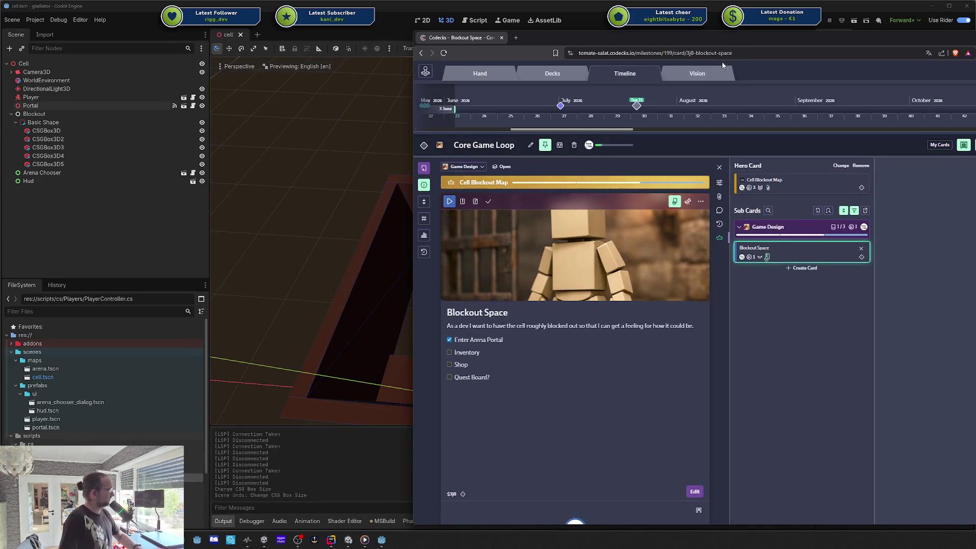
{"action": "key", "text": "super+Down"}
{"action": "scroll", "coordinate": [661, 289], "scroll_direction": "up", "scroll_amount": 5}
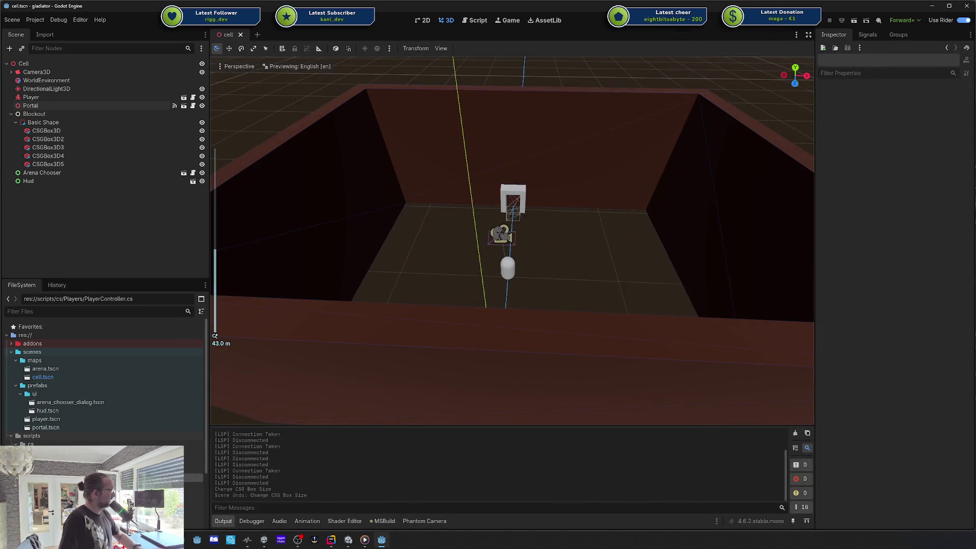
- Frame the first wall box and step through wall boxes CSGBox3D to CSGBox3D4
{"action": "scroll", "coordinate": [512, 240], "scroll_direction": "up", "scroll_amount": 10}
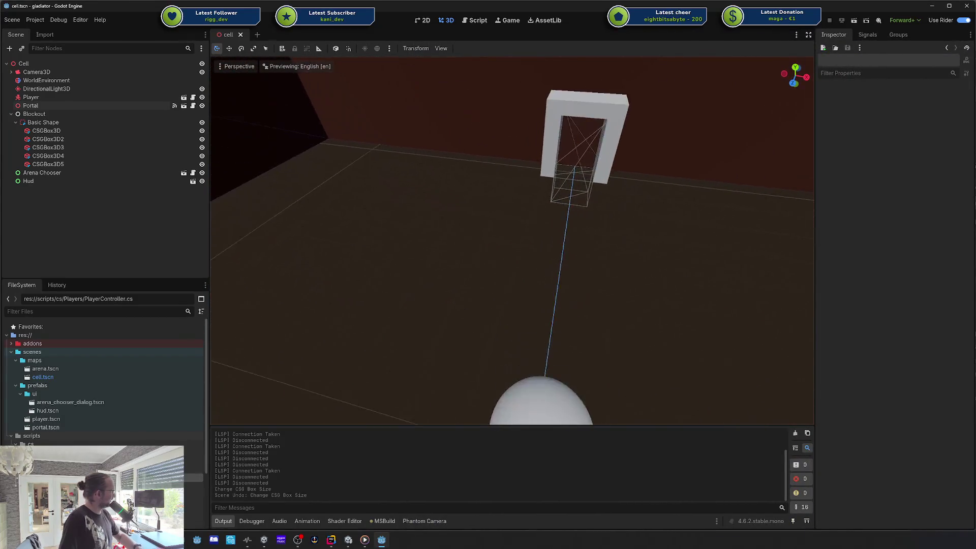
{"action": "left_click", "coordinate": [103, 131]}
{"action": "key", "text": "f"}
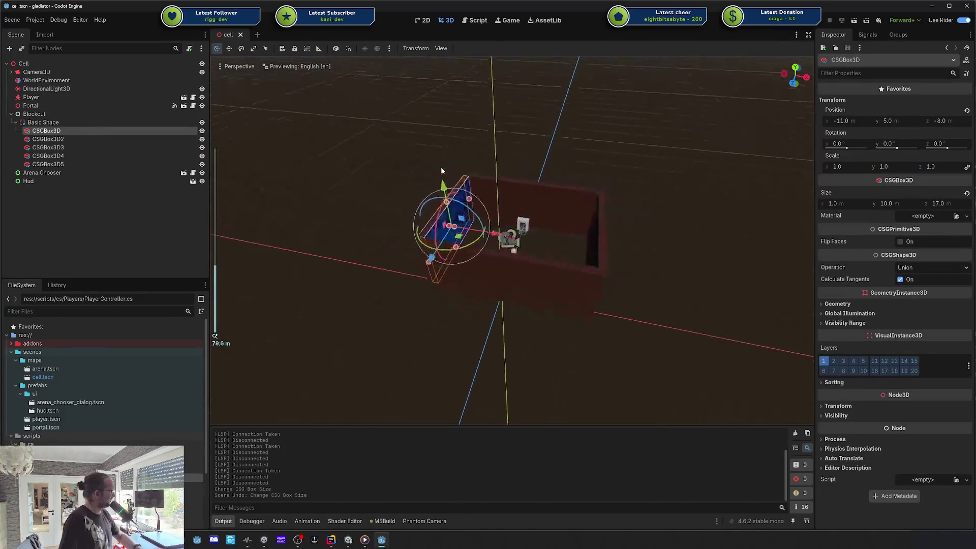
{"action": "left_click", "coordinate": [117, 139]}
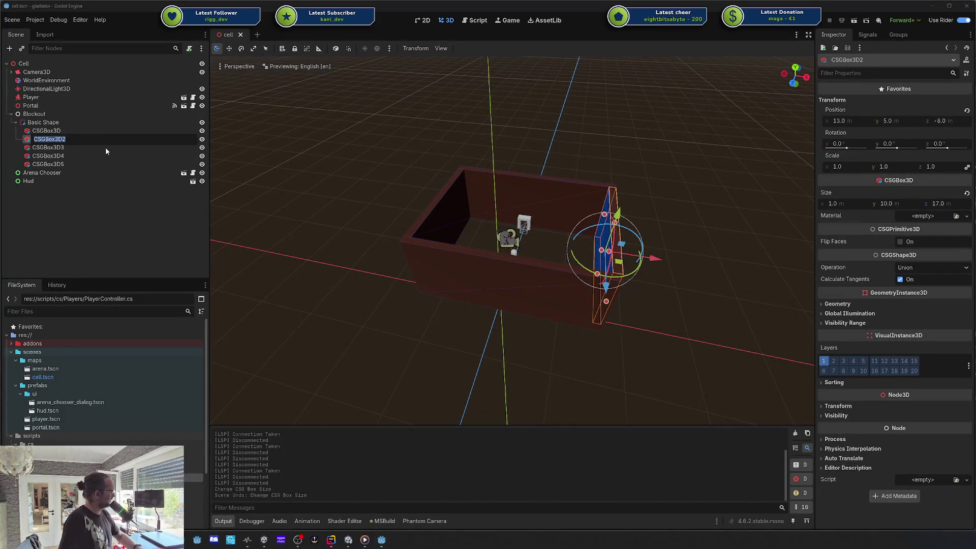
{"action": "left_click", "coordinate": [99, 148]}
{"action": "left_click", "coordinate": [96, 154]}
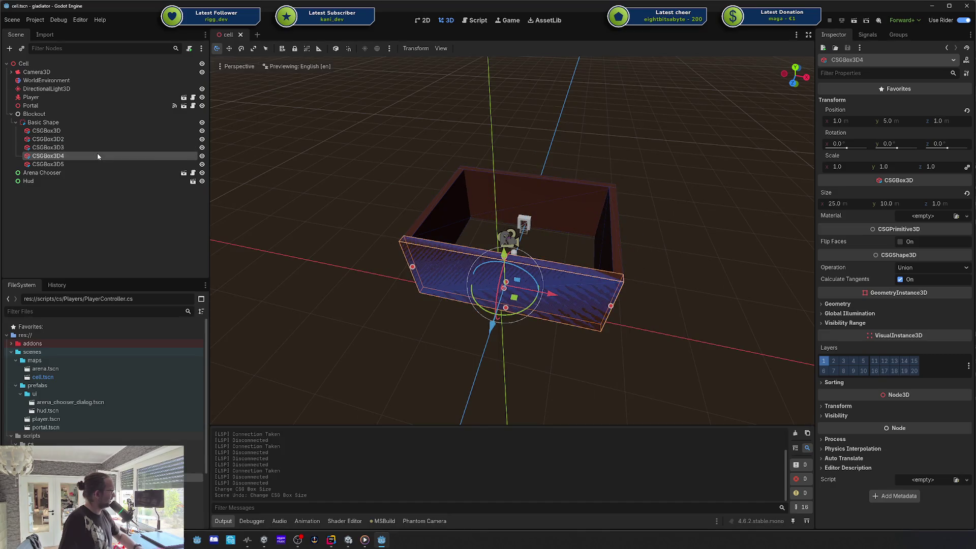
- Look over the Basic Shape combiner and its wall boxes, ending with Basic Shape selected
{"action": "right_click", "coordinate": [76, 126]}
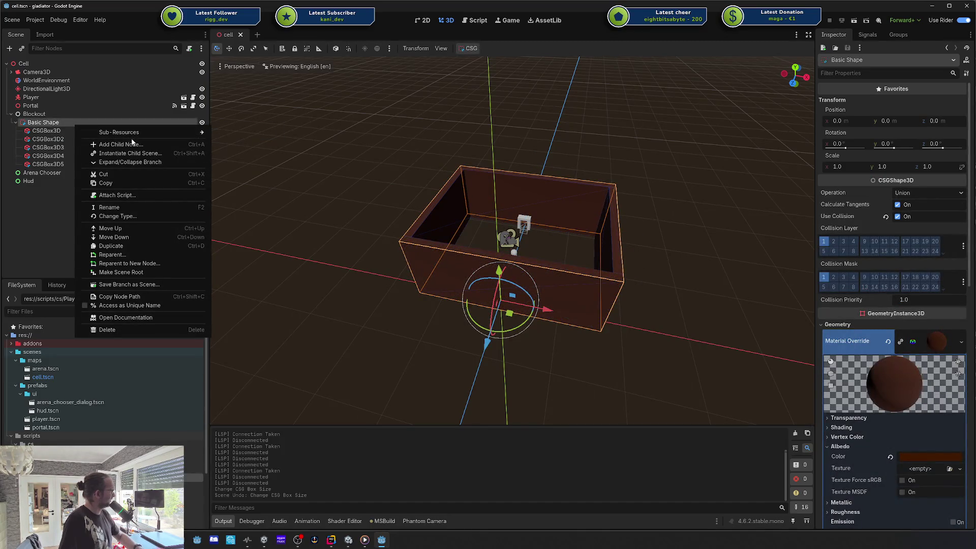
{"action": "left_click", "coordinate": [52, 133]}
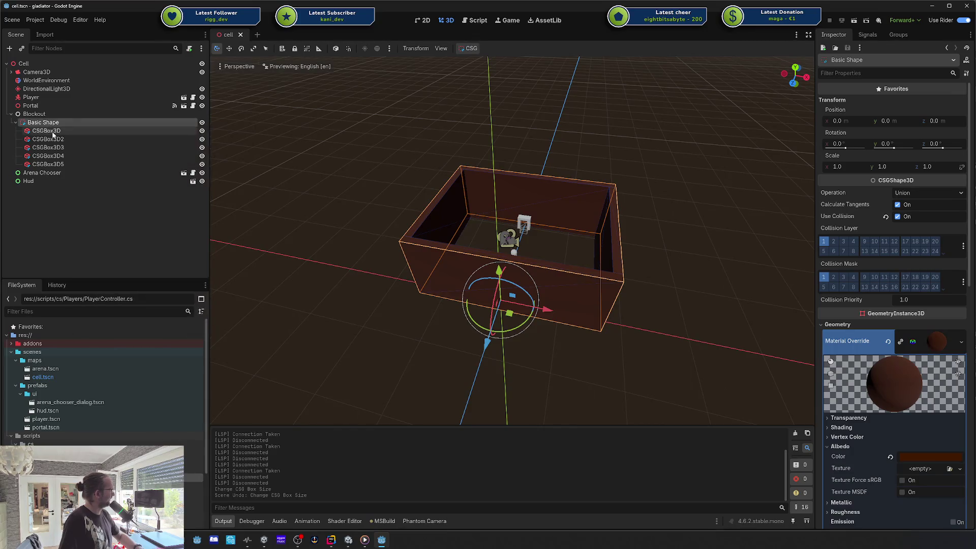
{"action": "right_click", "coordinate": [53, 132]}
{"action": "key", "text": "Escape"}
{"action": "left_click", "coordinate": [70, 147]}
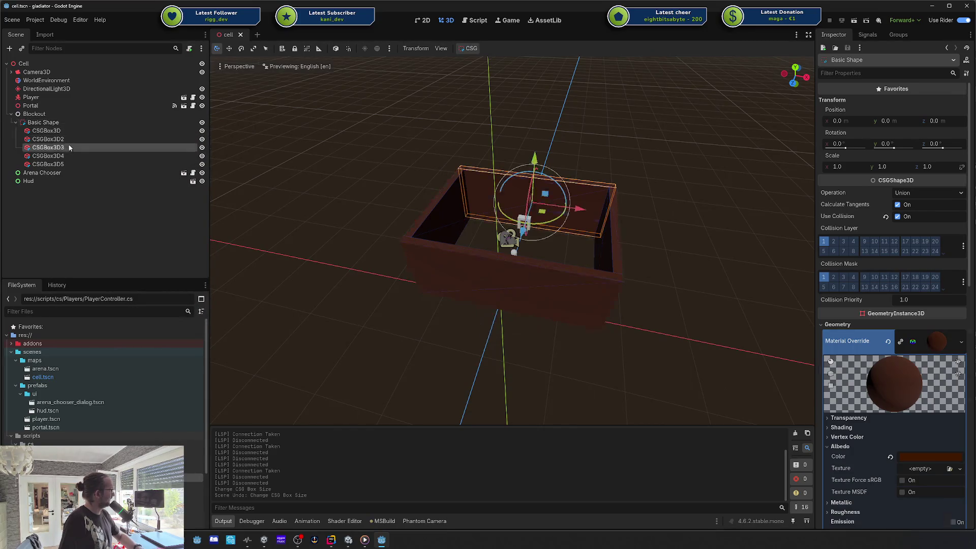
{"action": "left_click", "coordinate": [54, 124]}
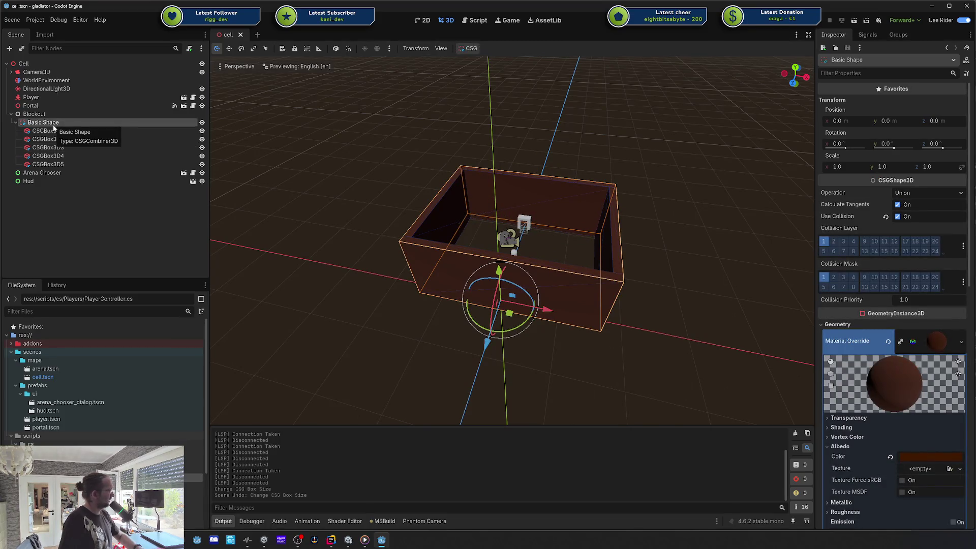
{"action": "left_click", "coordinate": [48, 155]}
{"action": "left_click", "coordinate": [46, 165]}
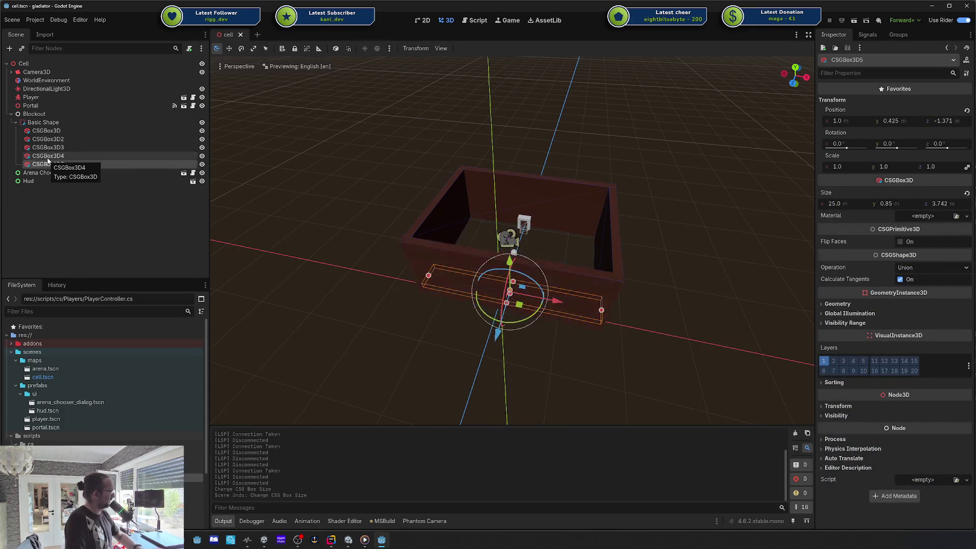
{"action": "key", "text": "Up"}
{"action": "key", "text": "Up"}
{"action": "key", "text": "Up"}
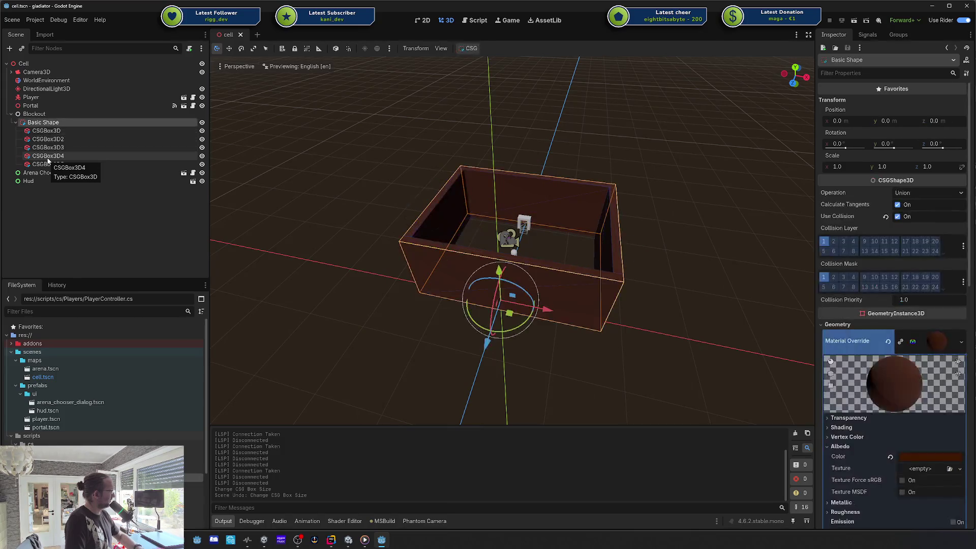
- Rename Basic Shape to 'Cell Blockout', save the scene, and collapse the node
{"action": "double_click", "coordinate": [51, 124]}
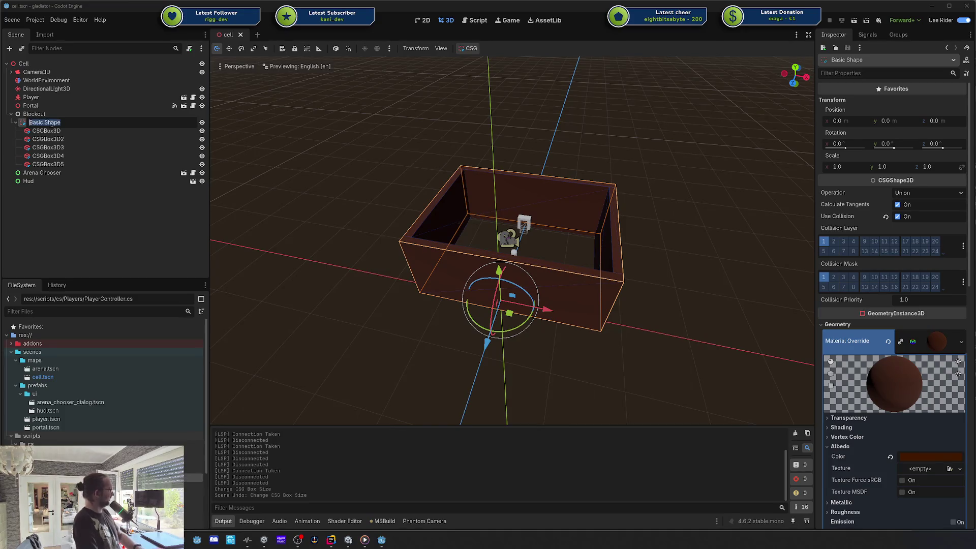
{"action": "type", "text": "Ru"}
{"action": "key", "text": "BackSpace"}
{"action": "key", "text": "BackSpace"}
{"action": "key", "text": "BackSpace"}
{"action": "key", "text": "BackSpace"}
{"action": "key", "text": "BackSpace"}
{"action": "key", "text": "BackSpace"}
{"action": "type", "text": "Arena"}
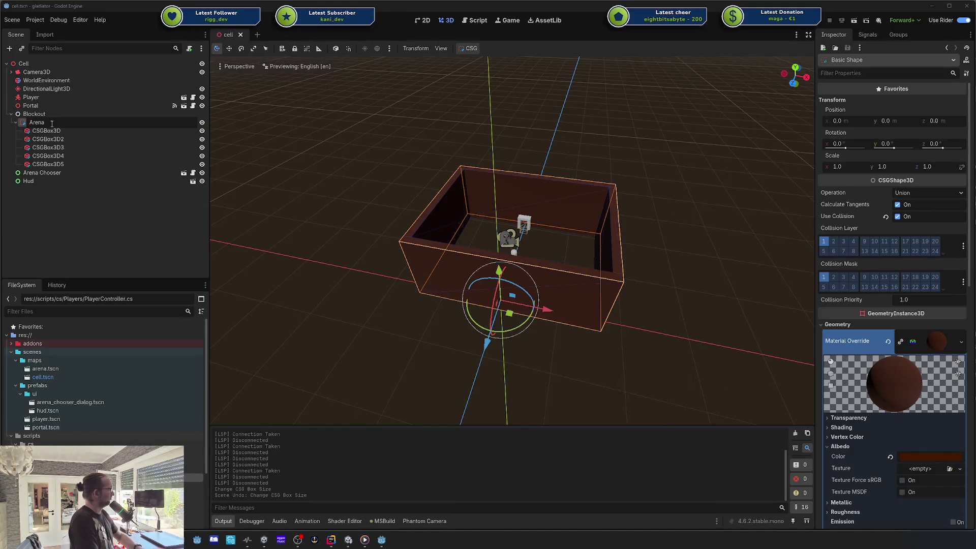
{"action": "key", "text": "BackSpace"}
{"action": "key", "text": "BackSpace"}
{"action": "key", "text": "BackSpace"}
{"action": "type", "text": "Cell"}
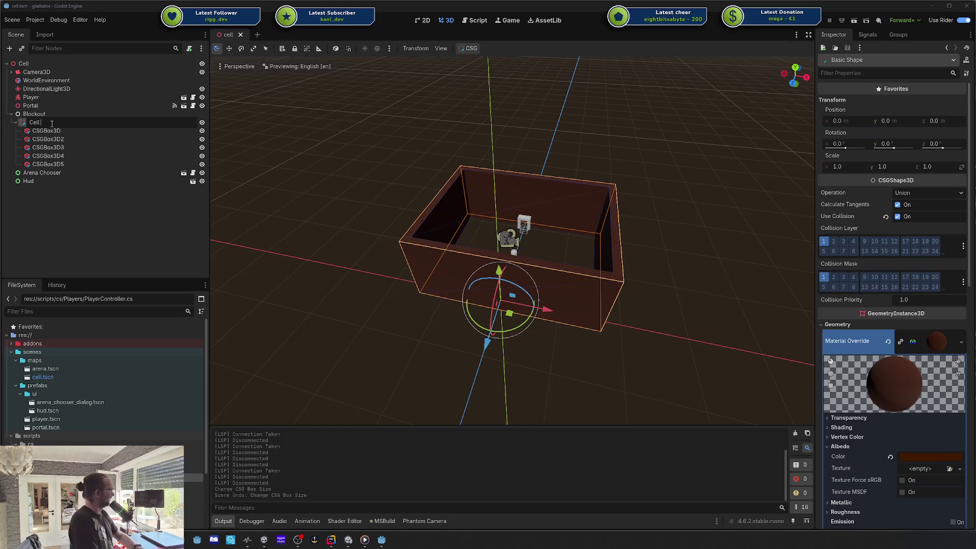
{"action": "type", "text": " Blockou"}
{"action": "key", "text": "Return"}
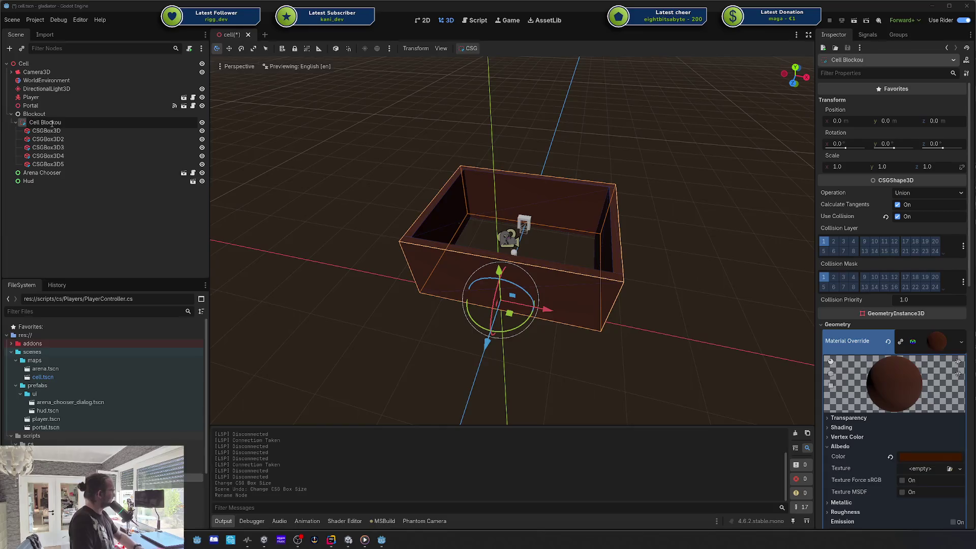
{"action": "key", "text": "Return"}
{"action": "key", "text": "ctrl+s"}
{"action": "left_click", "coordinate": [18, 123]}
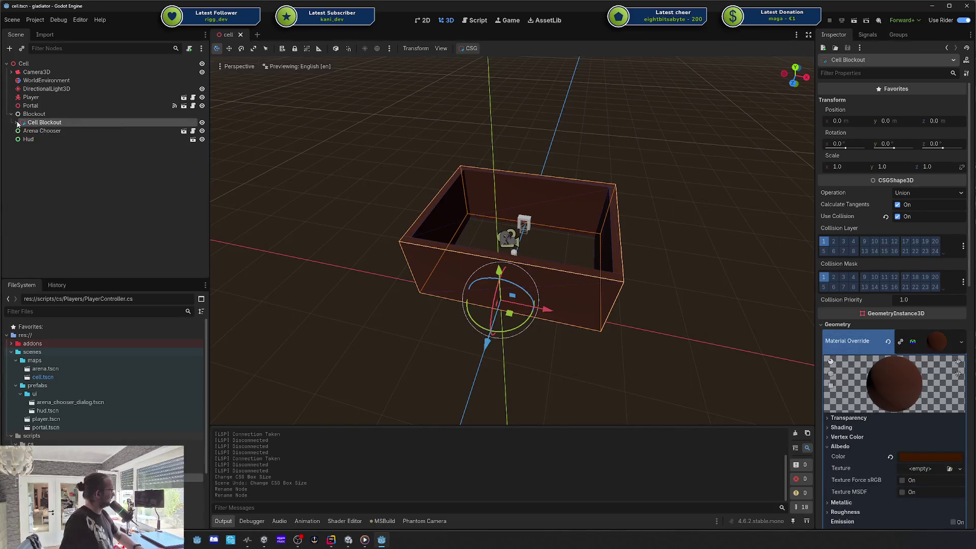
{"action": "right_click", "coordinate": [48, 114]}
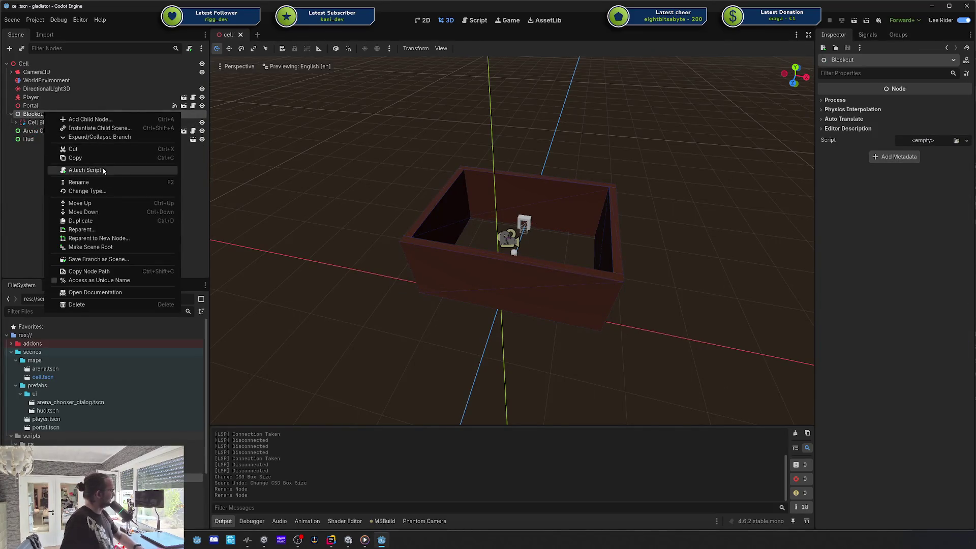
- Add a CSGBox3D child under Blockout, found by searching 'csg'
{"action": "left_click", "coordinate": [101, 121]}
{"action": "type", "text": "csg"}
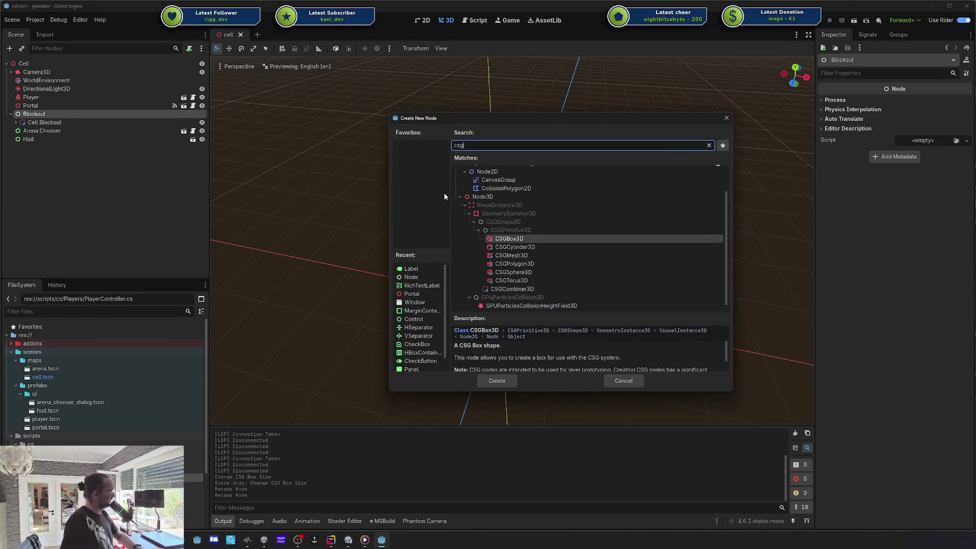
{"action": "double_click", "coordinate": [541, 237]}
{"action": "scroll", "coordinate": [540, 234], "scroll_direction": "up", "scroll_amount": 5}
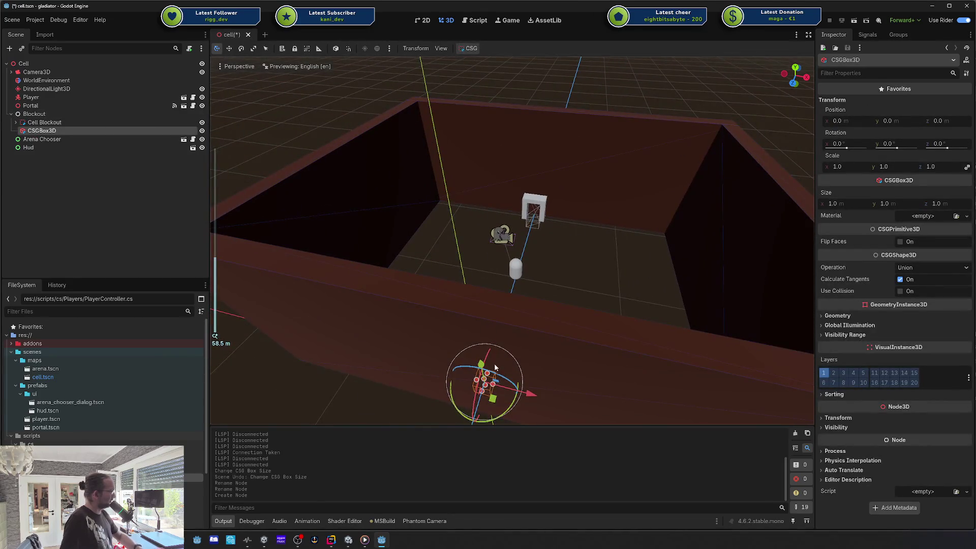
{"action": "scroll", "coordinate": [478, 406], "scroll_direction": "down", "scroll_amount": 2}
- Move the new box into the cell at -8, 0, -15 and save
{"action": "mouse_move", "coordinate": [479, 375]}
{"action": "left_mouse_down"}
{"action": "mouse_move", "coordinate": [529, 251]}
{"action": "mouse_move", "coordinate": [470, 231]}
{"action": "mouse_move", "coordinate": [475, 221]}
{"action": "mouse_move", "coordinate": [469, 229]}
{"action": "left_mouse_up"}
{"action": "scroll", "coordinate": [533, 243], "scroll_direction": "up", "scroll_amount": 5}
{"action": "scroll", "coordinate": [532, 243], "scroll_direction": "down", "scroll_amount": 4}
{"action": "scroll", "coordinate": [505, 212], "scroll_direction": "up", "scroll_amount": 5}
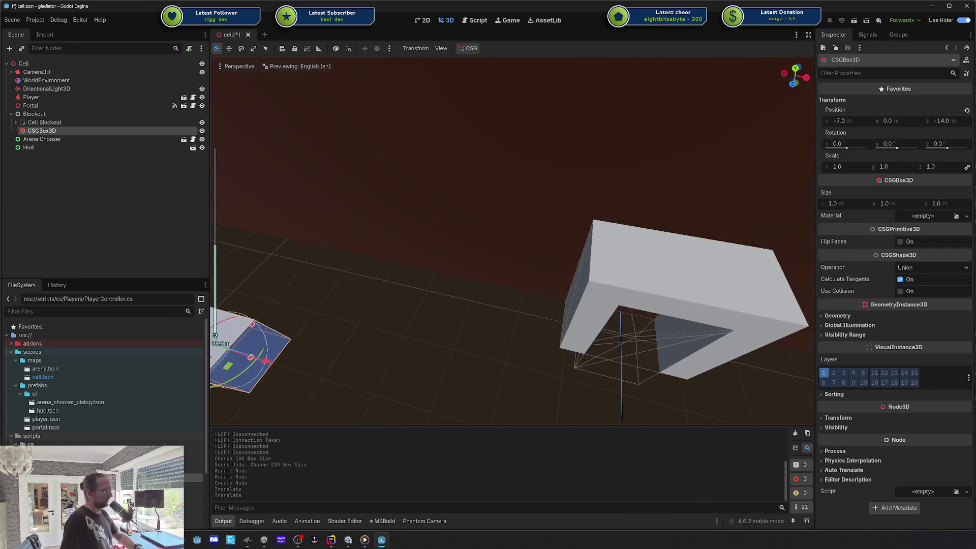
{"action": "key", "text": "ctrl+s"}
{"action": "key", "text": "f"}
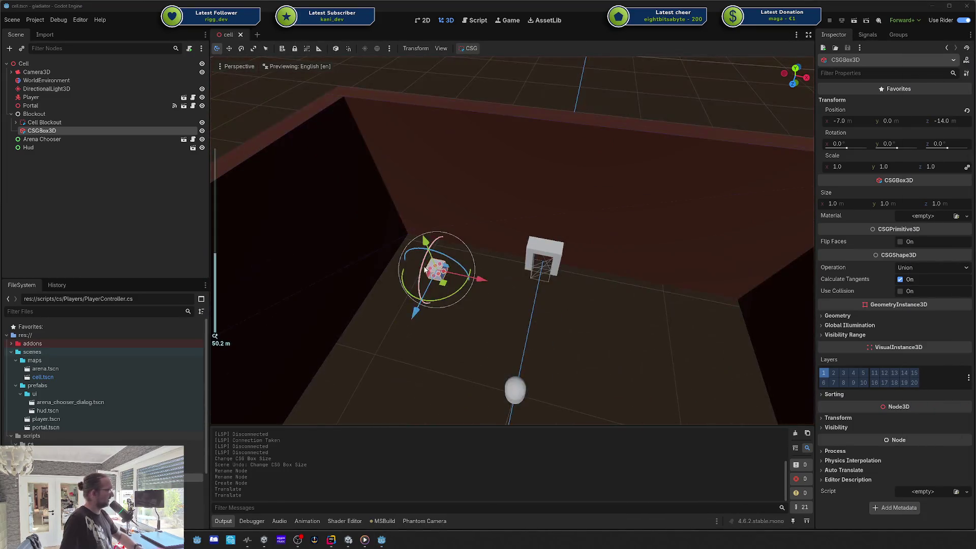
{"action": "mouse_move", "coordinate": [443, 284]}
{"action": "left_mouse_down"}
{"action": "mouse_move", "coordinate": [411, 268]}
{"action": "mouse_move", "coordinate": [447, 295]}
{"action": "mouse_move", "coordinate": [433, 291]}
{"action": "mouse_move", "coordinate": [461, 264]}
{"action": "left_mouse_up"}
{"action": "scroll", "coordinate": [450, 276], "scroll_direction": "down", "scroll_amount": 2}
{"action": "scroll", "coordinate": [451, 276], "scroll_direction": "down", "scroll_amount": 2}
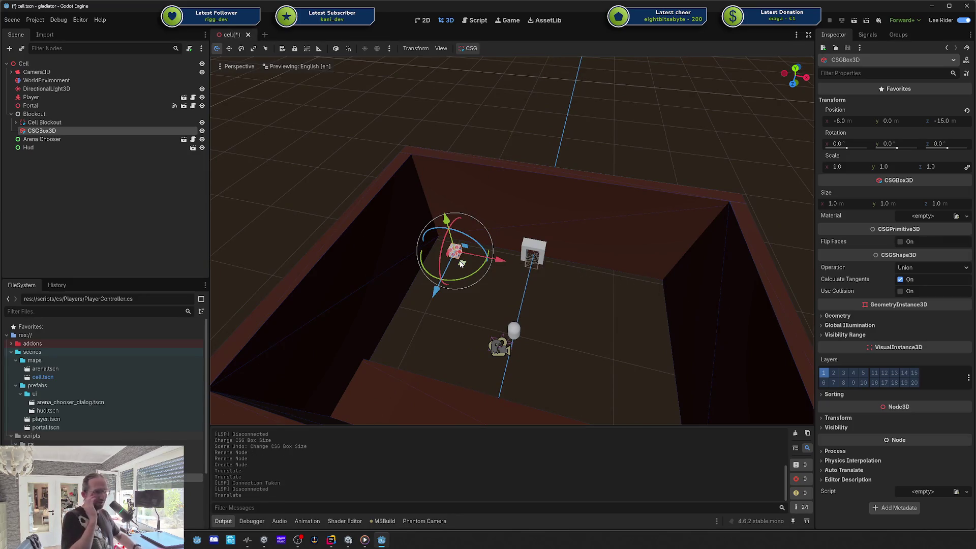
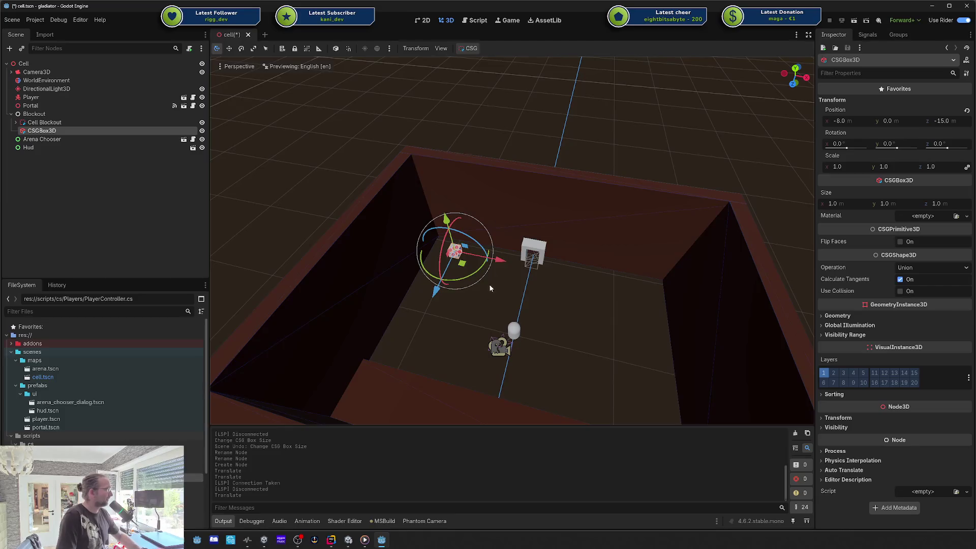
- Move the small box along Z and stretch it into a 2 × 1 × 3 block
{"action": "scroll", "coordinate": [456, 251], "scroll_direction": "up", "scroll_amount": 5}
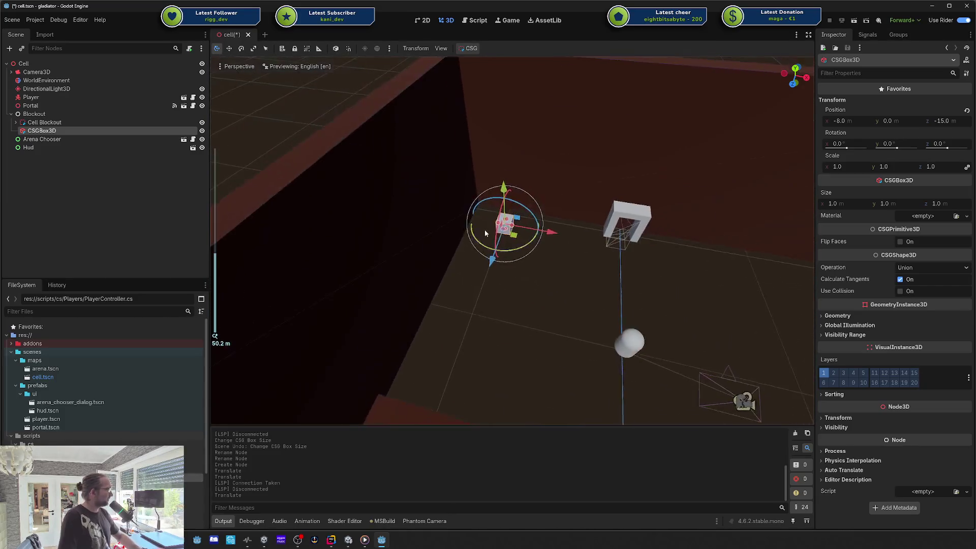
{"action": "key", "text": "f"}
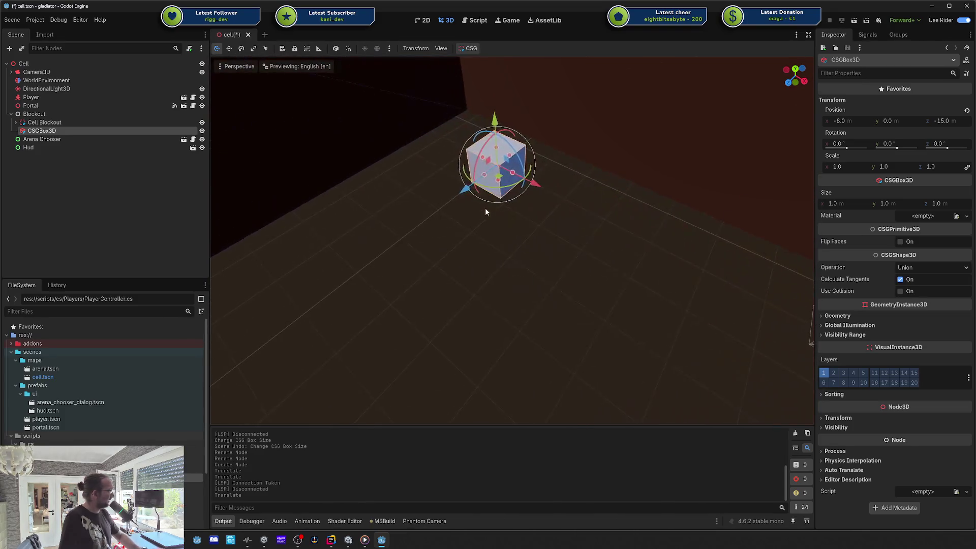
{"action": "left_click_drag", "start_coordinate": [463, 191], "coordinate": [412, 235]}
{"action": "mouse_move", "coordinate": [464, 197]}
{"action": "left_mouse_down"}
{"action": "mouse_move", "coordinate": [482, 174]}
{"action": "mouse_move", "coordinate": [479, 181]}
{"action": "left_mouse_up"}
{"action": "mouse_move", "coordinate": [465, 230]}
{"action": "left_mouse_down"}
{"action": "mouse_move", "coordinate": [457, 223]}
{"action": "mouse_move", "coordinate": [473, 234]}
{"action": "mouse_move", "coordinate": [460, 226]}
{"action": "left_mouse_up"}
- Duplicate the reshaped block and slide the copy along Z beside the original
{"action": "scroll", "coordinate": [495, 264], "scroll_direction": "up", "scroll_amount": 5}
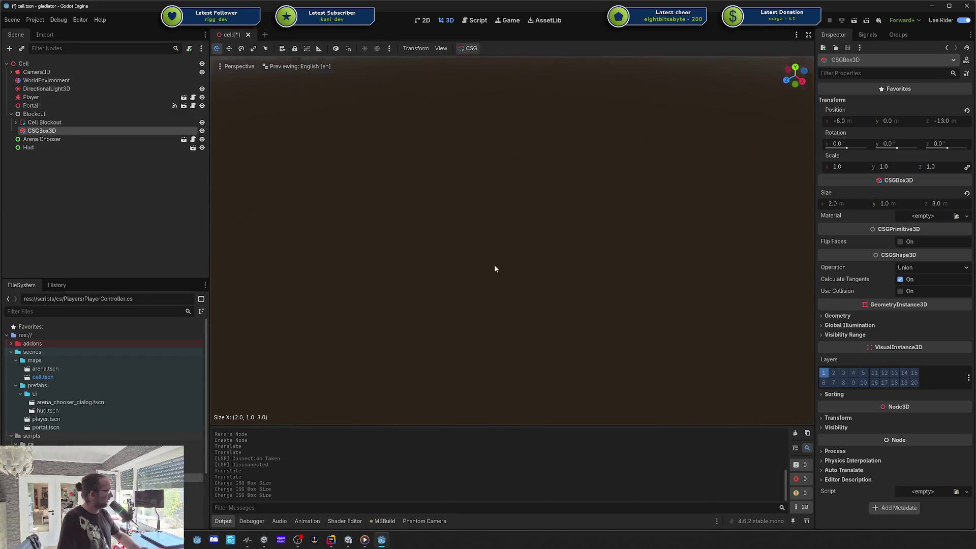
{"action": "key", "text": "f"}
{"action": "scroll", "coordinate": [493, 269], "scroll_direction": "up", "scroll_amount": 5}
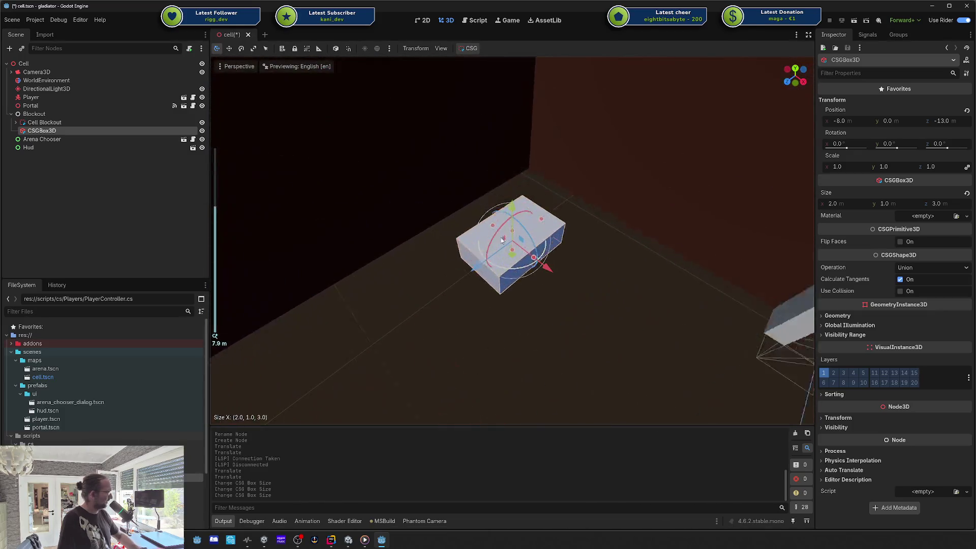
{"action": "left_click_drag", "start_coordinate": [479, 264], "coordinate": [472, 270]}
{"action": "key", "text": "ctrl+d"}
{"action": "mouse_move", "coordinate": [407, 239]}
{"action": "left_mouse_down"}
{"action": "mouse_move", "coordinate": [467, 242]}
{"action": "mouse_move", "coordinate": [429, 246]}
{"action": "mouse_move", "coordinate": [414, 237]}
{"action": "mouse_move", "coordinate": [434, 214]}
{"action": "mouse_move", "coordinate": [395, 211]}
{"action": "mouse_move", "coordinate": [424, 213]}
{"action": "mouse_move", "coordinate": [406, 213]}
{"action": "mouse_move", "coordinate": [414, 222]}
{"action": "mouse_move", "coordinate": [461, 216]}
{"action": "left_mouse_up"}
- Try raising the thin pillar along Y, then undo the move
{"action": "key", "text": "w"}
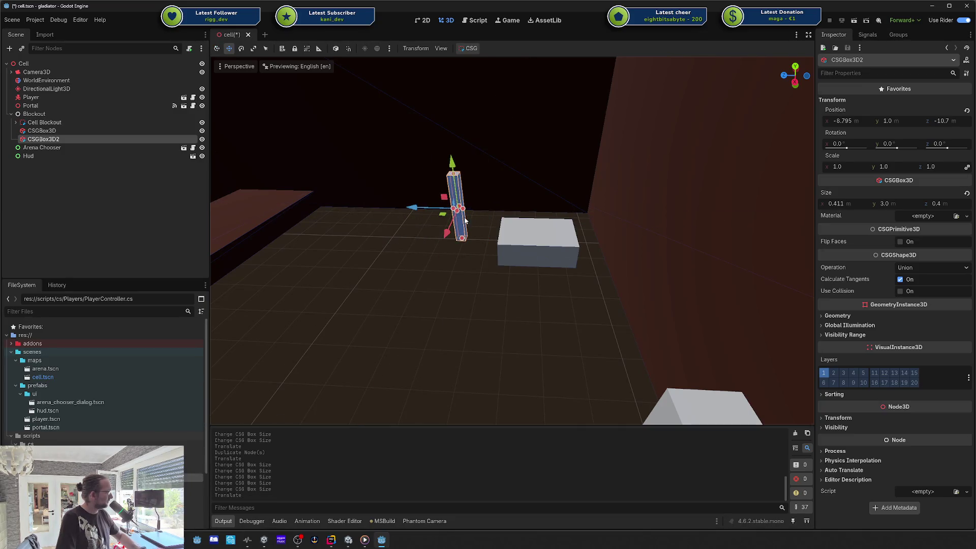
{"action": "mouse_move", "coordinate": [452, 164]}
{"action": "left_mouse_down"}
{"action": "mouse_move", "coordinate": [449, 125]}
{"action": "mouse_move", "coordinate": [449, 145]}
{"action": "mouse_move", "coordinate": [491, 212]}
{"action": "left_mouse_up"}
{"action": "key", "text": "ctrl+z"}
- Duplicate the pillar, rotate the copy −90° on X, and lower it across as a crossbar
{"action": "key", "text": "ctrl+d"}
{"action": "key", "text": "e"}
{"action": "key", "text": "w"}
{"action": "mouse_move", "coordinate": [450, 143]}
{"action": "left_mouse_down"}
{"action": "mouse_move", "coordinate": [450, 162]}
{"action": "mouse_move", "coordinate": [448, 142]}
{"action": "left_mouse_up"}
{"action": "left_click", "coordinate": [217, 173]}
- Add a CSGCombiner3D as a child of the Blockout node
{"action": "left_click", "coordinate": [77, 147]}
{"action": "left_click", "coordinate": [69, 139], "text": "shift"}
{"action": "right_click", "coordinate": [67, 140]}
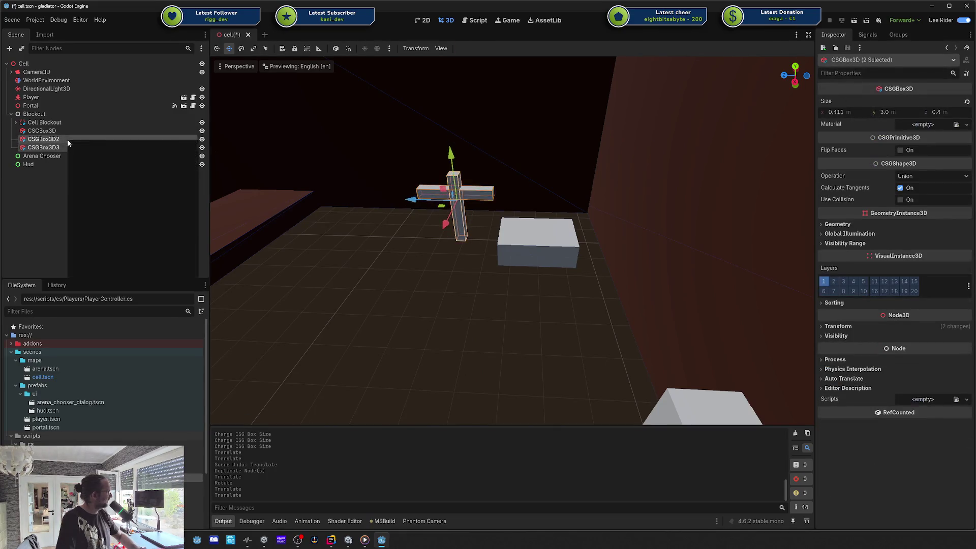
{"action": "right_click", "coordinate": [44, 113]}
{"action": "left_click", "coordinate": [90, 120]}
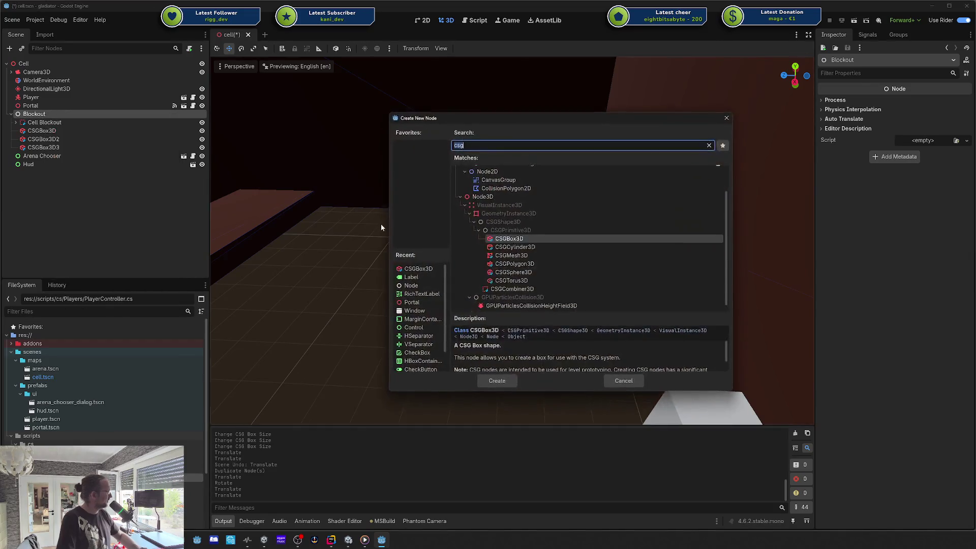
{"action": "double_click", "coordinate": [512, 289]}
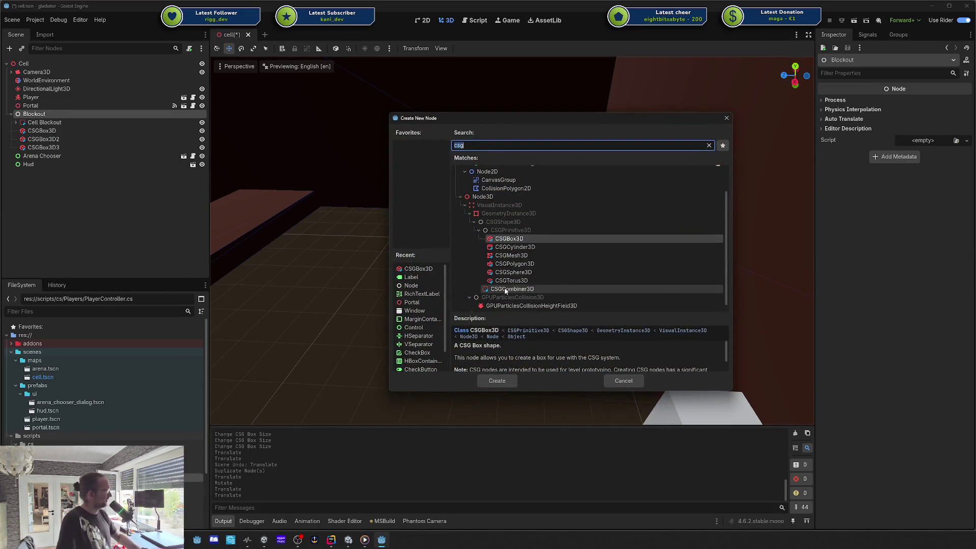
- Move both cross pieces under the combiner and name it 'Gear Holder'
{"action": "left_click", "coordinate": [43, 139]}
{"action": "left_click", "coordinate": [43, 146], "text": "shift"}
{"action": "left_click_drag", "start_coordinate": [43, 147], "coordinate": [54, 156]}
{"action": "double_click", "coordinate": [49, 139]}
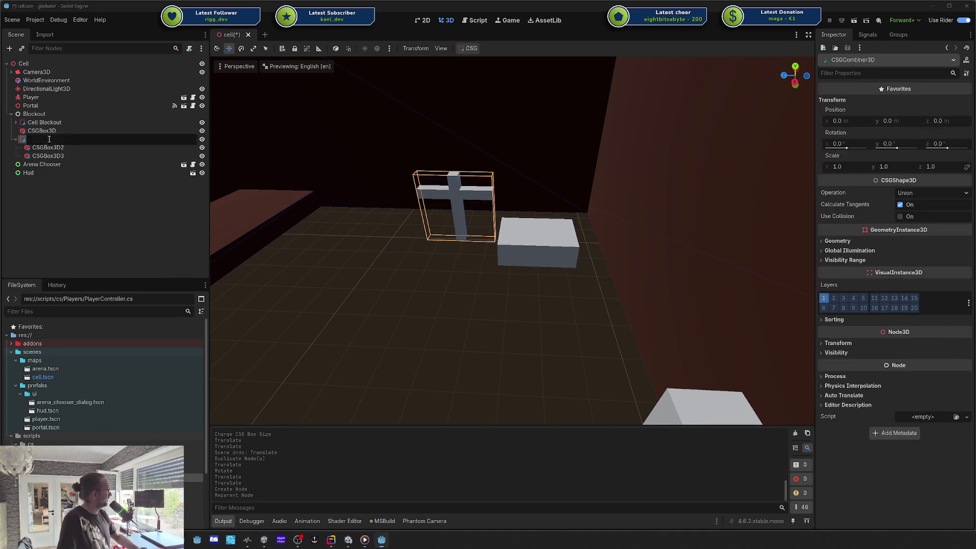
{"action": "type", "text": "Gear "}
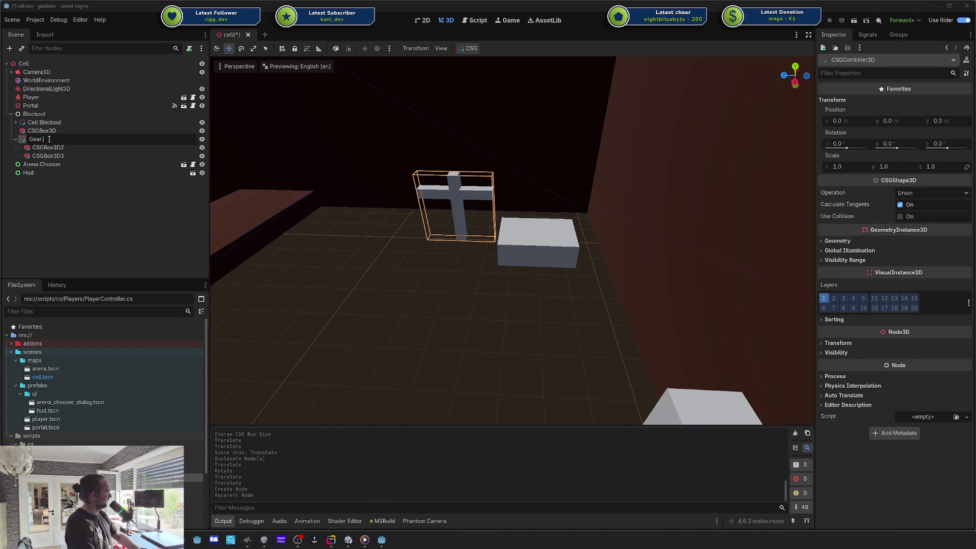
{"action": "type", "text": "Holder"}
{"action": "key", "text": "Return"}
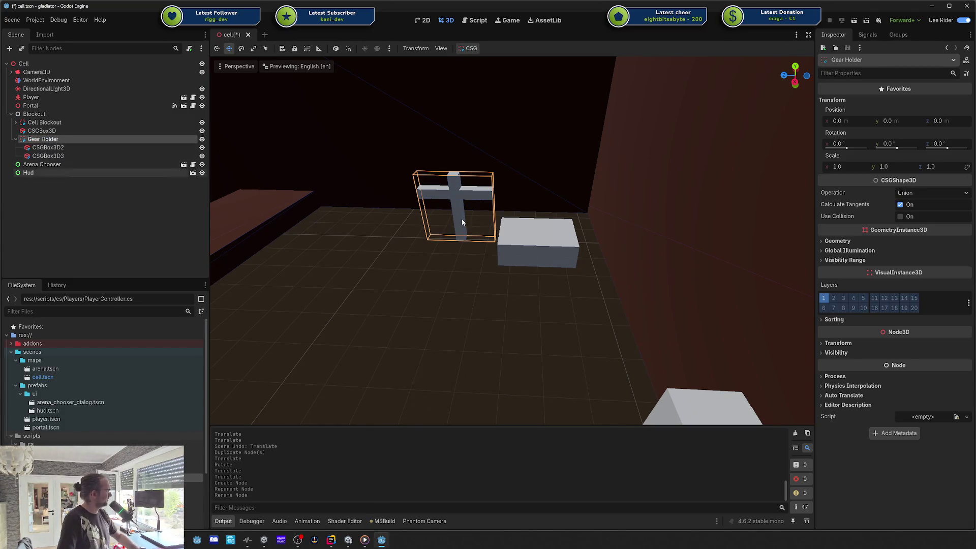
- Rename the flat box to 'Chest' and save the cell scene
{"action": "left_click", "coordinate": [15, 139]}
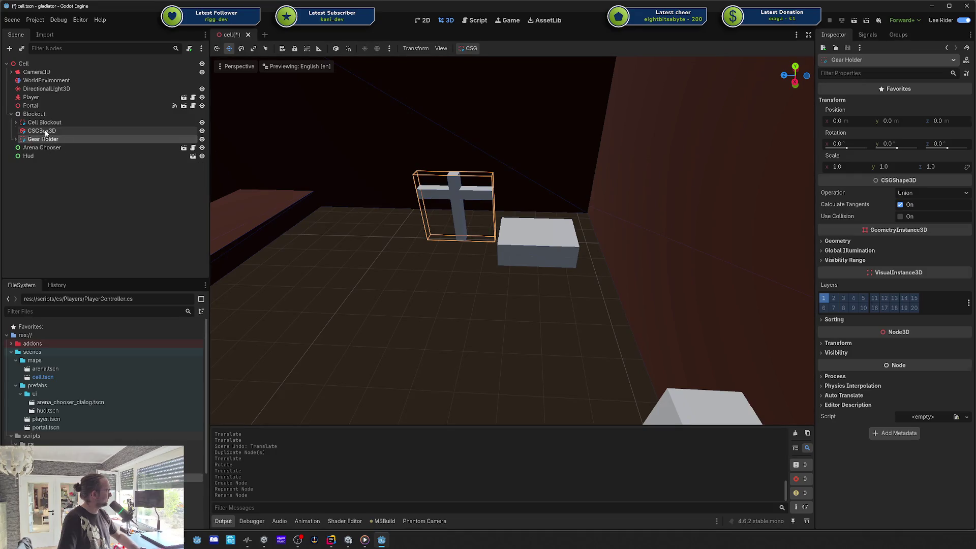
{"action": "double_click", "coordinate": [45, 130]}
{"action": "type", "text": "Chest"}
{"action": "key", "text": "Return"}
{"action": "key", "text": "ctrl+s"}
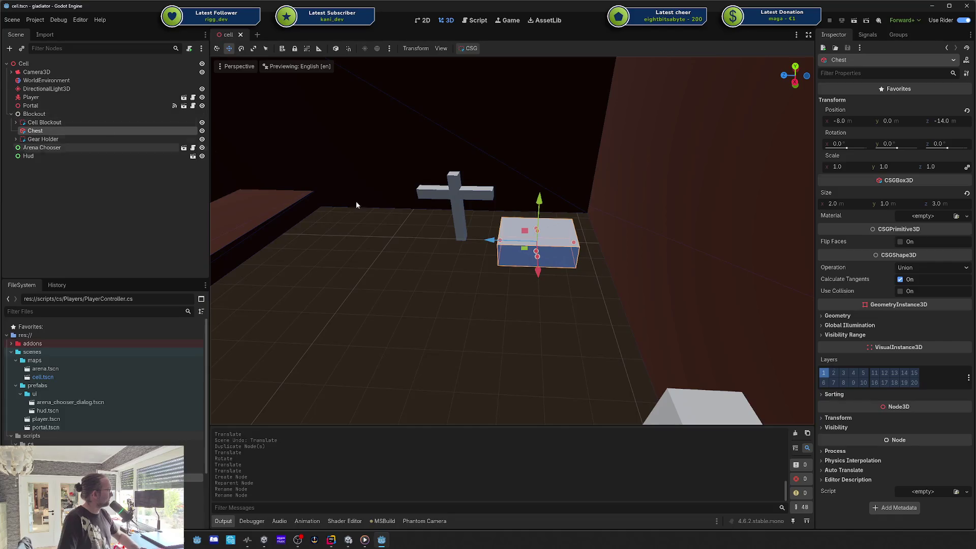
- Duplicate Chest, move the copy to z −7, and thin it into a tall panel
{"action": "key", "text": "ctrl+d"}
{"action": "key", "text": "g"}
{"action": "key", "text": "z"}
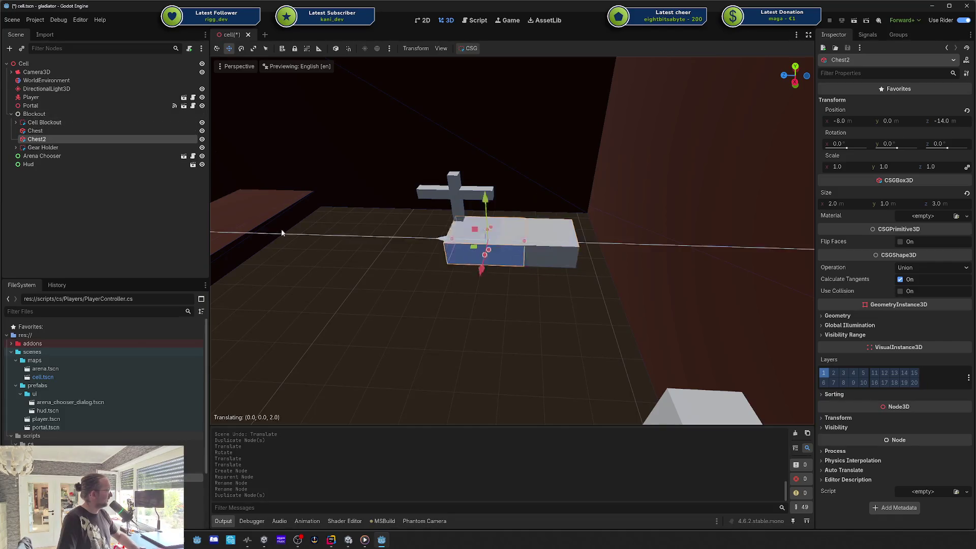
{"action": "left_click", "coordinate": [321, 230]}
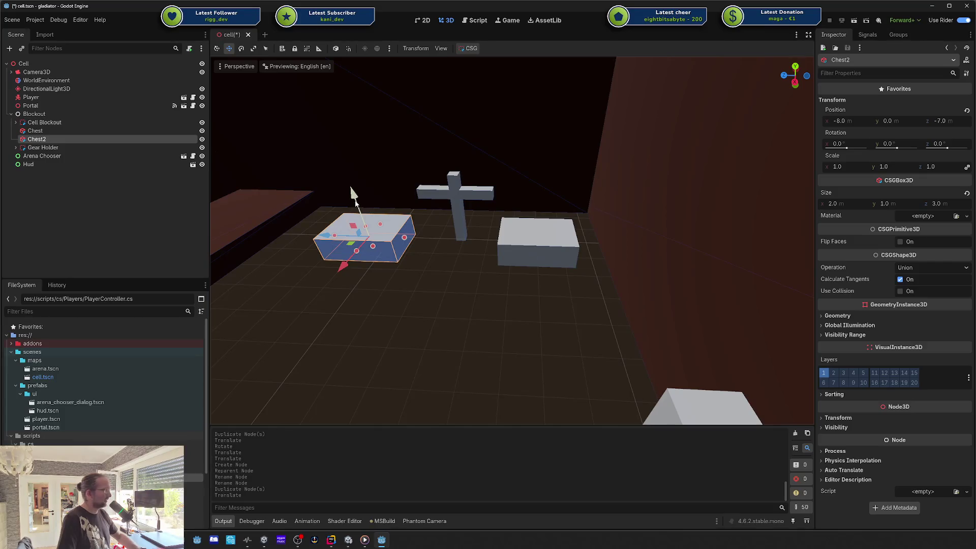
{"action": "mouse_move", "coordinate": [358, 256]}
{"action": "left_mouse_down"}
{"action": "mouse_move", "coordinate": [377, 219]}
{"action": "mouse_move", "coordinate": [359, 165]}
{"action": "left_mouse_up"}
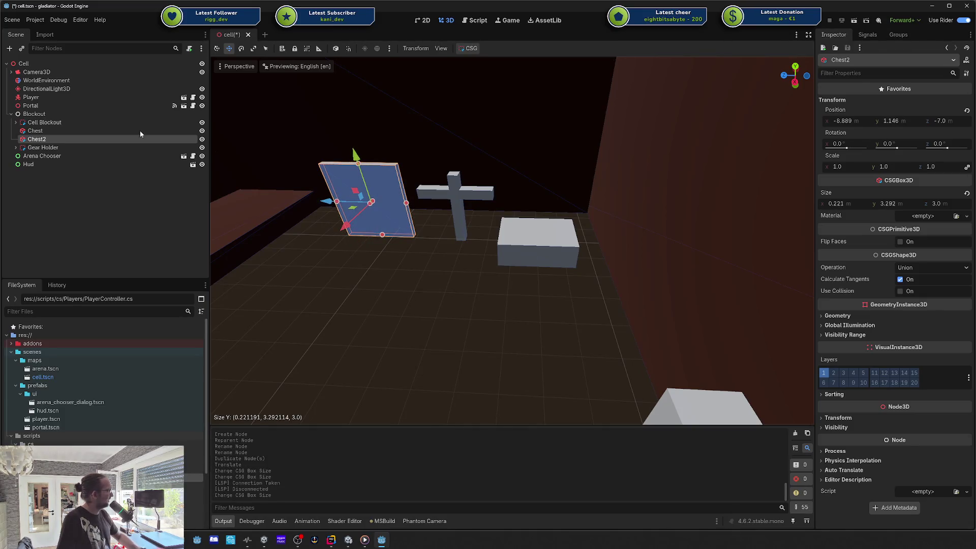
{"action": "left_click", "coordinate": [93, 132]}
{"action": "left_click", "coordinate": [357, 214]}
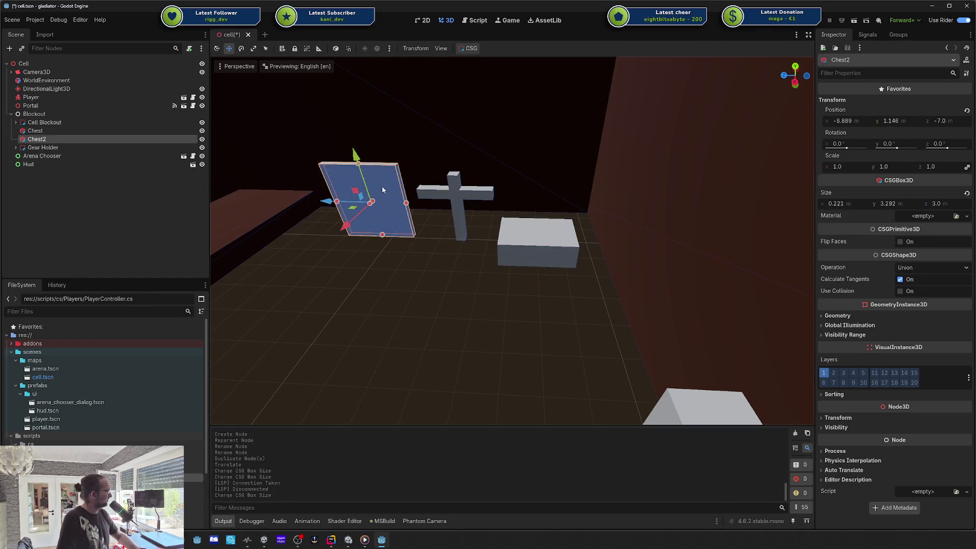
- Make a narrowed copy of the panel, then a rotated, raised copy of that
{"action": "key", "text": "ctrl+d"}
{"action": "mouse_move", "coordinate": [347, 226]}
{"action": "left_mouse_down"}
{"action": "mouse_move", "coordinate": [336, 240]}
{"action": "mouse_move", "coordinate": [345, 213]}
{"action": "left_mouse_up"}
{"action": "mouse_move", "coordinate": [405, 208]}
{"action": "left_mouse_down"}
{"action": "mouse_move", "coordinate": [359, 210]}
{"action": "mouse_move", "coordinate": [378, 212]}
{"action": "mouse_move", "coordinate": [375, 237]}
{"action": "left_mouse_up"}
{"action": "key", "text": "ctrl+d"}
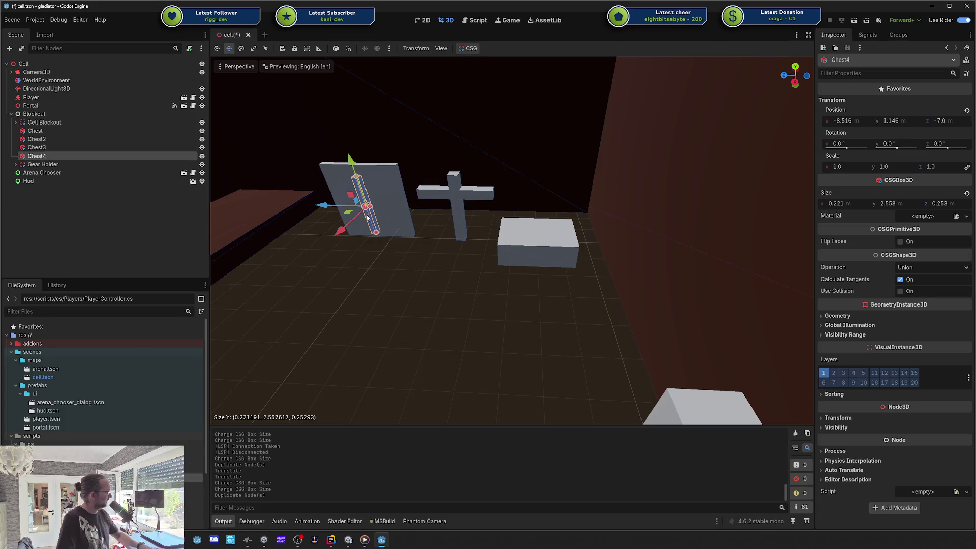
{"action": "key", "text": "e"}
{"action": "mouse_move", "coordinate": [377, 184]}
{"action": "left_mouse_down"}
{"action": "mouse_move", "coordinate": [396, 221]}
{"action": "mouse_move", "coordinate": [389, 234]}
{"action": "mouse_move", "coordinate": [393, 207]}
{"action": "mouse_move", "coordinate": [381, 205]}
{"action": "left_mouse_up"}
{"action": "key", "text": "w"}
{"action": "left_click_drag", "start_coordinate": [349, 157], "coordinate": [349, 155]}
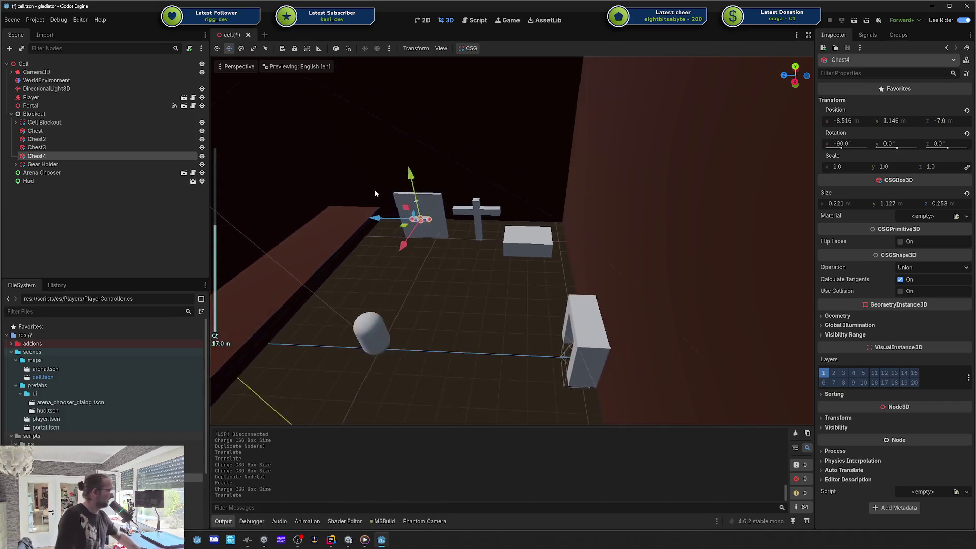
- Delete the two extra narrow pieces, Chest3 and Chest4
{"action": "scroll", "coordinate": [374, 190], "scroll_direction": "up", "scroll_amount": 5}
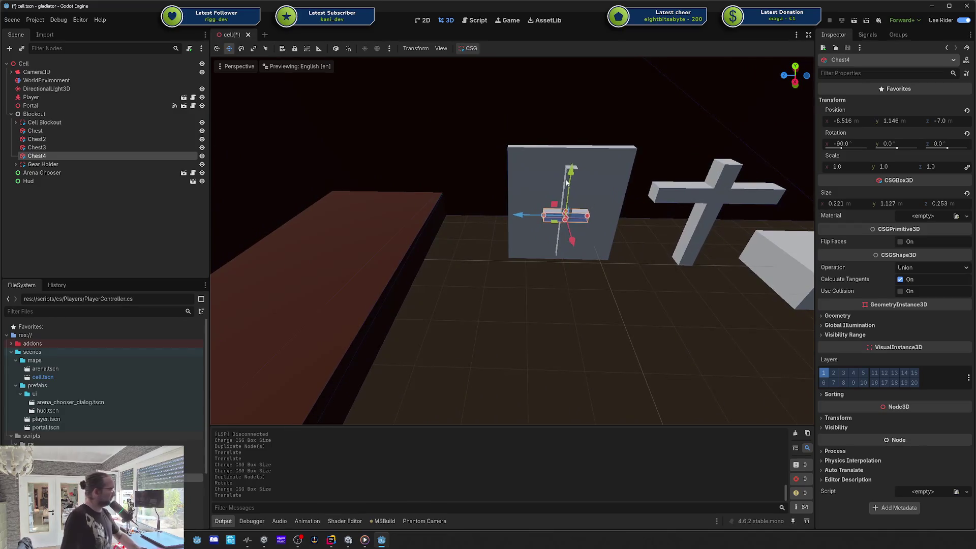
{"action": "left_click", "coordinate": [565, 188]}
{"action": "left_click", "coordinate": [584, 216], "text": "shift"}
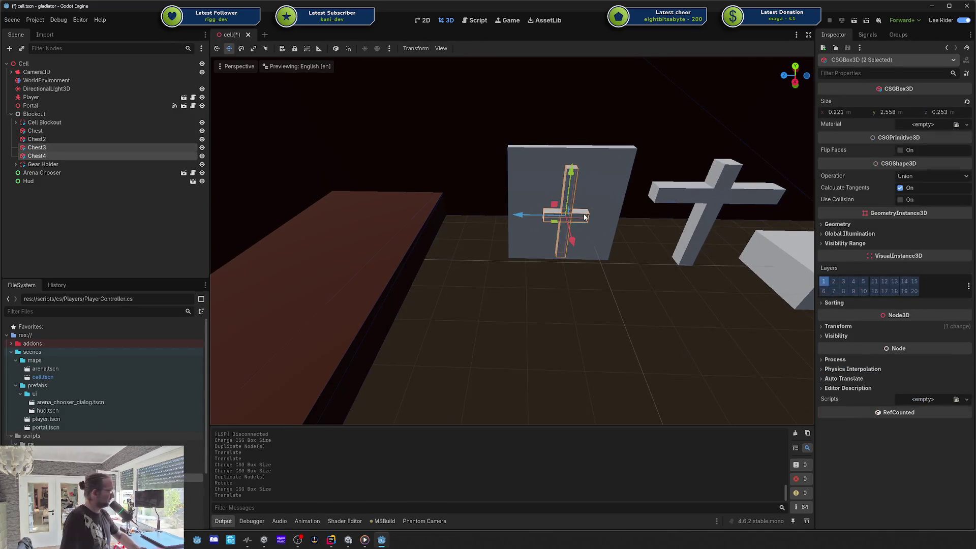
{"action": "key", "text": "Delete"}
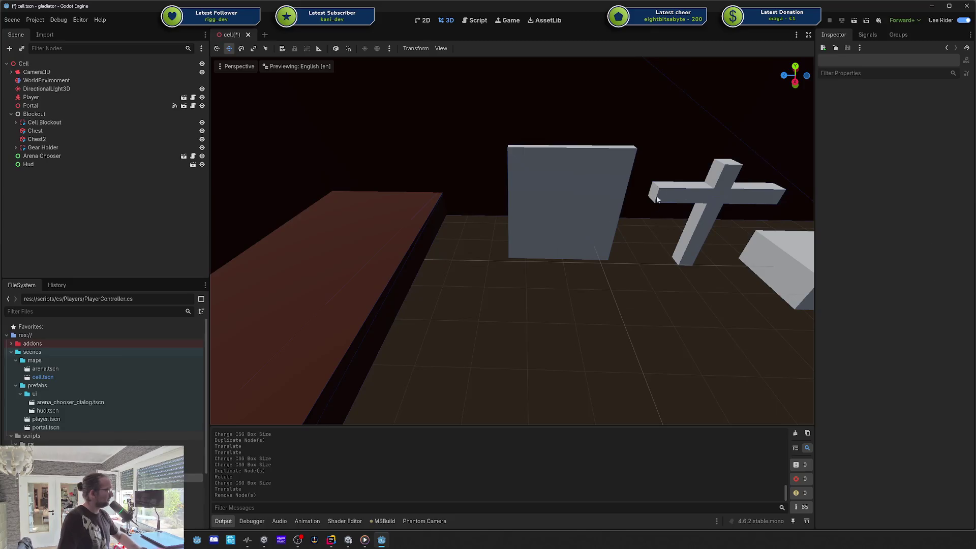
{"action": "scroll", "coordinate": [655, 200], "scroll_direction": "down", "scroll_amount": 5}
{"action": "mouse_move", "coordinate": [654, 200]}
{"action": "left_mouse_down"}
{"action": "mouse_move", "coordinate": [642, 231]}
{"action": "mouse_move", "coordinate": [644, 181]}
{"action": "mouse_move", "coordinate": [618, 167]}
{"action": "mouse_move", "coordinate": [614, 176]}
{"action": "left_mouse_up"}
- Rename Chest to 'Ammo Box' and Chest2 to 'Pistol Stand'
{"action": "left_click", "coordinate": [557, 234]}
{"action": "left_click_drag", "start_coordinate": [685, 237], "coordinate": [695, 305]}
{"action": "left_click", "coordinate": [712, 320]}
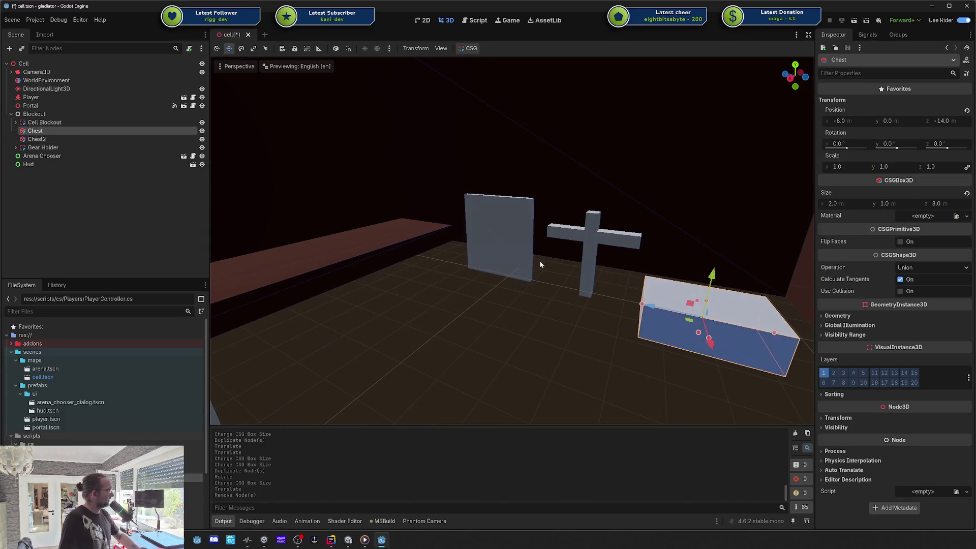
{"action": "double_click", "coordinate": [41, 131]}
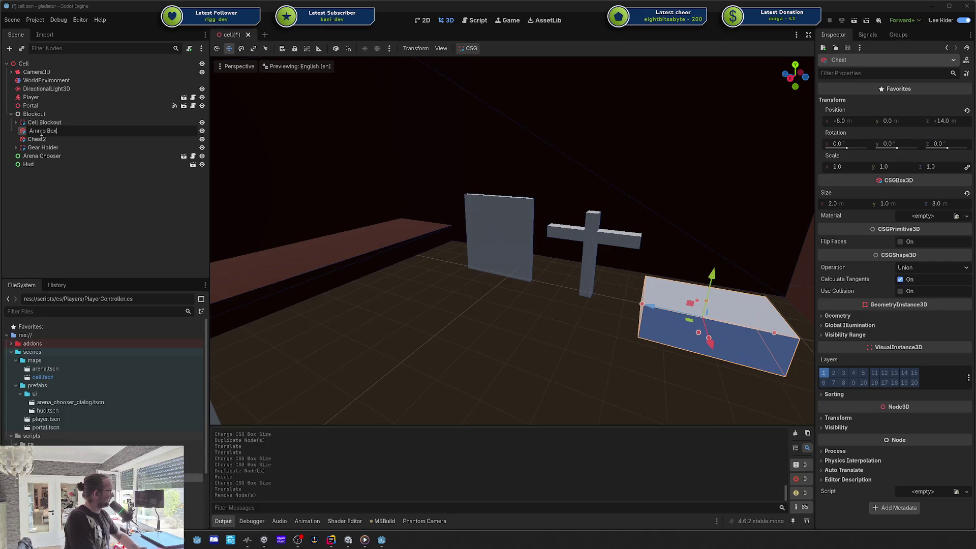
{"action": "key", "text": "Return"}
{"action": "double_click", "coordinate": [41, 136]}
{"action": "type", "text": "Pistol"}
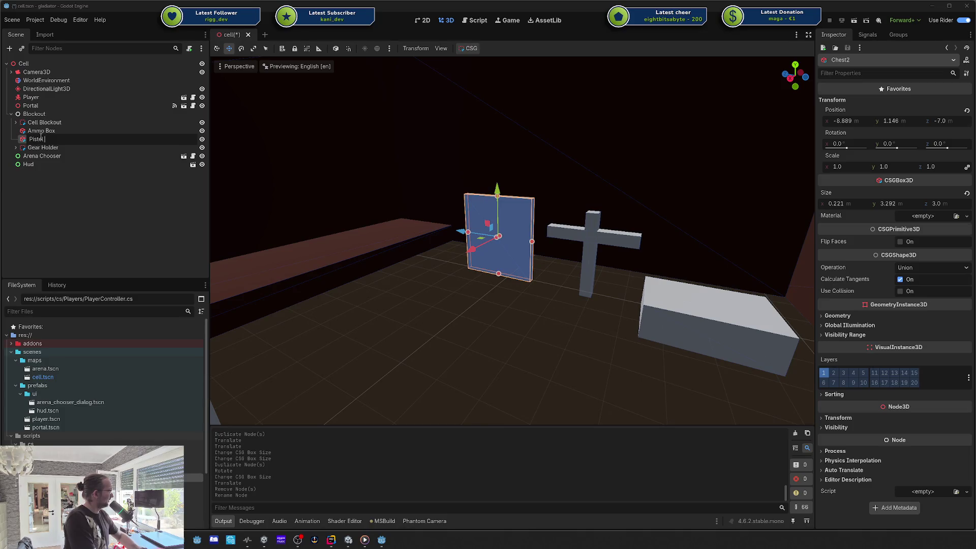
{"action": "type", "text": "Stand"}
{"action": "key", "text": "Return"}
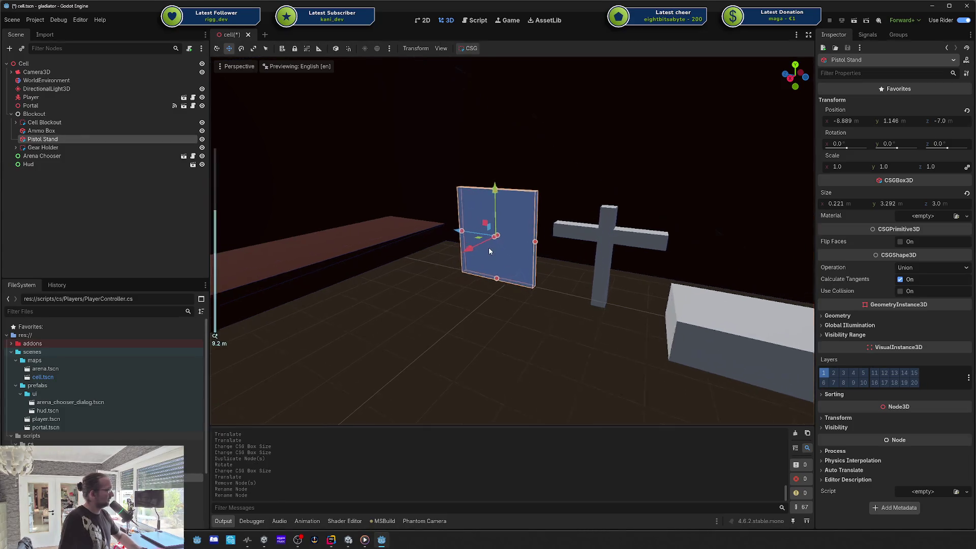
- Widen Pistol Stand to 1 m on X and place a duplicate beside it along X
{"action": "mouse_move", "coordinate": [489, 246]}
{"action": "left_mouse_down"}
{"action": "mouse_move", "coordinate": [473, 254]}
{"action": "mouse_move", "coordinate": [483, 249]}
{"action": "mouse_move", "coordinate": [477, 266]}
{"action": "mouse_move", "coordinate": [513, 257]}
{"action": "mouse_move", "coordinate": [499, 258]}
{"action": "mouse_move", "coordinate": [466, 162]}
{"action": "mouse_move", "coordinate": [463, 196]}
{"action": "left_mouse_up"}
{"action": "key", "text": "ctrl+d"}
{"action": "left_click_drag", "start_coordinate": [445, 238], "coordinate": [453, 232]}
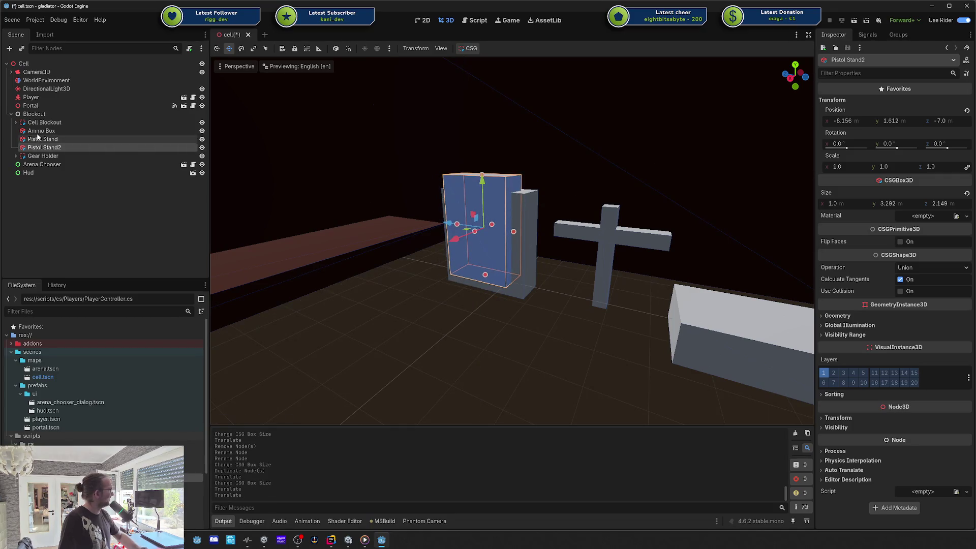
{"action": "right_click", "coordinate": [44, 125]}
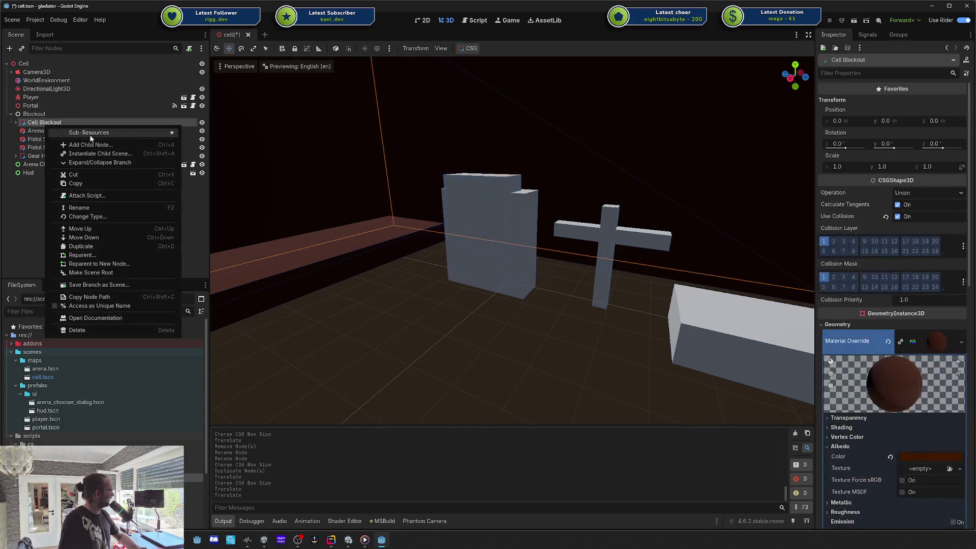
- Add a CSGCombiner3D to Cell Blockout and move Pistol Stand under it
{"action": "left_click", "coordinate": [56, 135]}
{"action": "double_click", "coordinate": [512, 289]}
{"action": "mouse_move", "coordinate": [108, 172]}
{"action": "left_mouse_down"}
{"action": "mouse_move", "coordinate": [71, 158]}
{"action": "mouse_move", "coordinate": [61, 126]}
{"action": "mouse_move", "coordinate": [45, 189]}
{"action": "left_mouse_up"}
{"action": "left_click", "coordinate": [16, 122]}
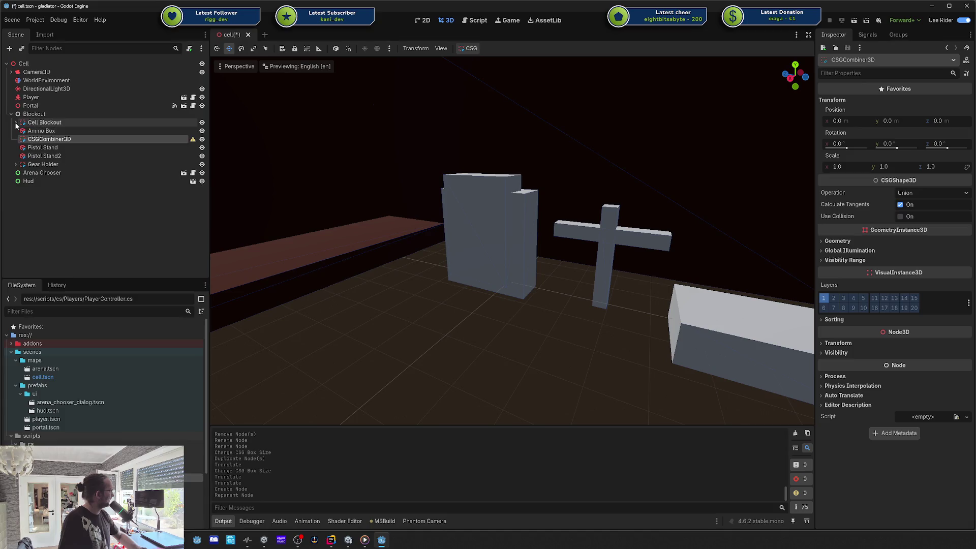
{"action": "left_click_drag", "start_coordinate": [53, 149], "coordinate": [57, 141]}
- Set Pistol Stand2's CSG operation to Subtraction so it cuts into the stand
{"action": "left_click", "coordinate": [57, 155]}
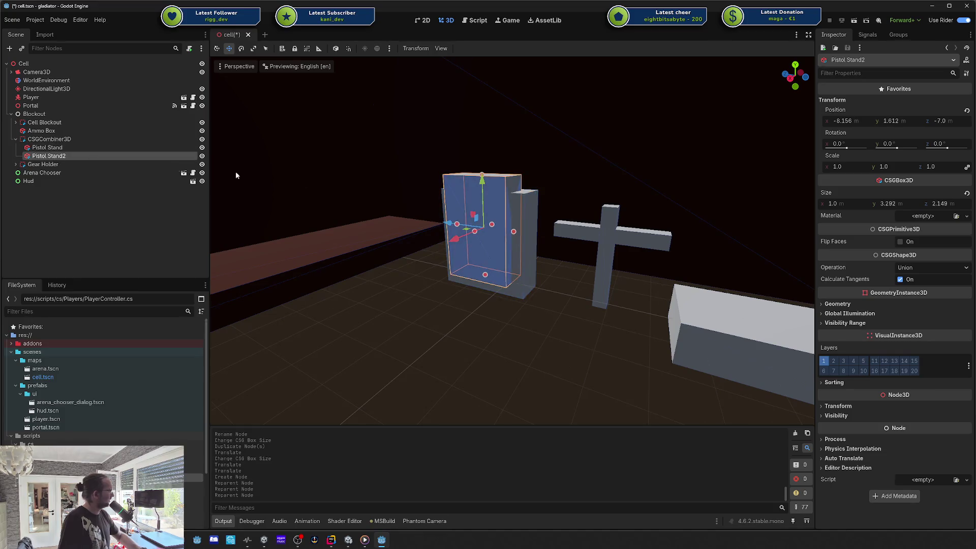
{"action": "left_click", "coordinate": [926, 269]}
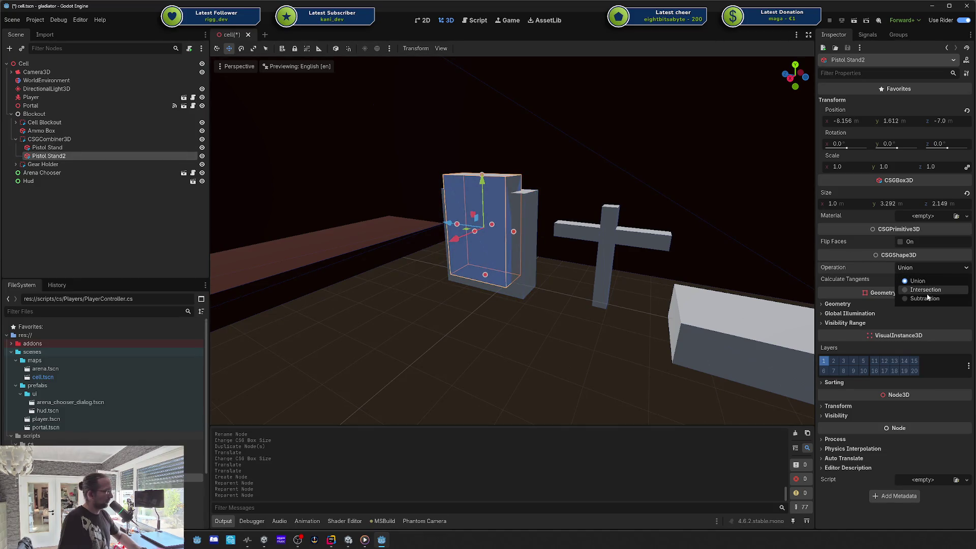
{"action": "left_click", "coordinate": [929, 291]}
{"action": "left_click", "coordinate": [926, 271]}
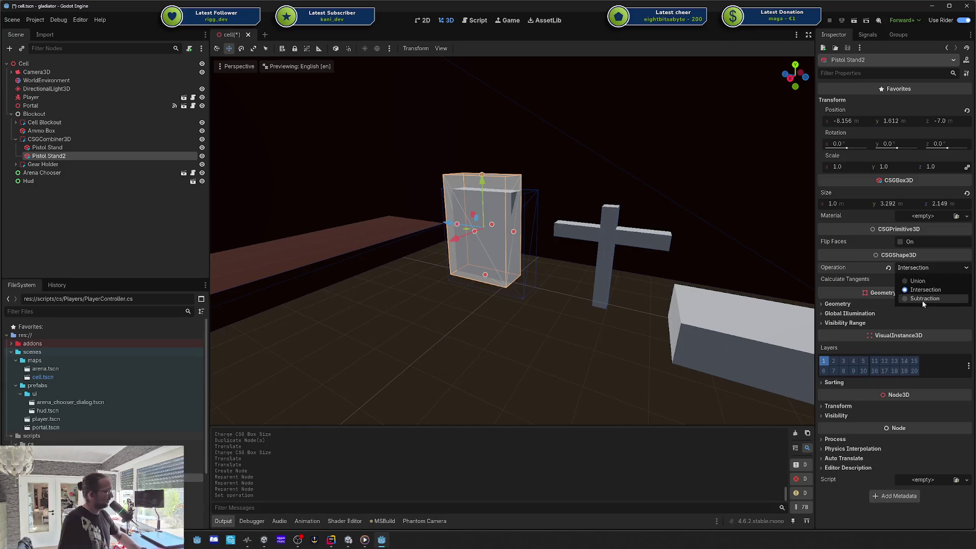
{"action": "left_click", "coordinate": [922, 300]}
- Widen the outer Pistol Stand to 1.662 on X, then reselect the parent combiner
{"action": "left_click", "coordinate": [77, 139]}
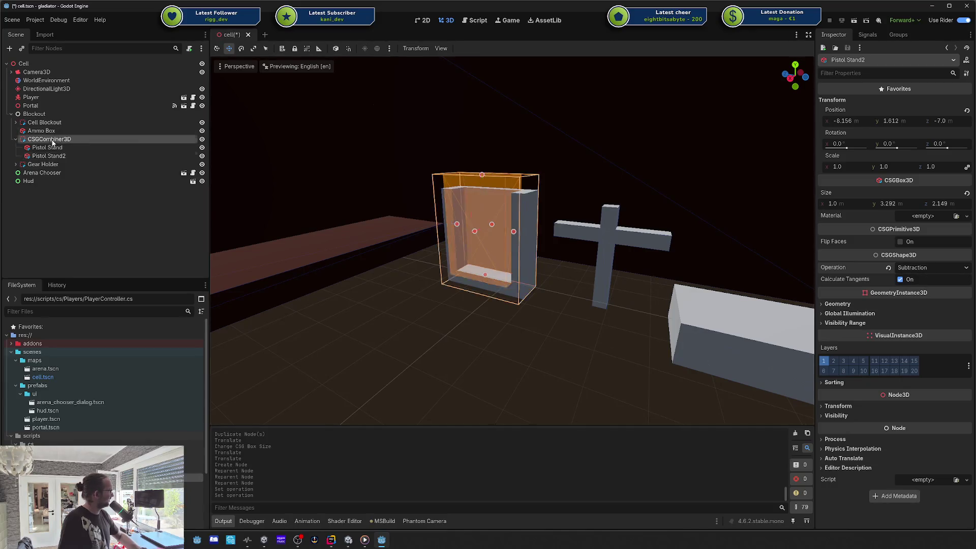
{"action": "mouse_move", "coordinate": [535, 259]}
{"action": "left_mouse_down"}
{"action": "mouse_move", "coordinate": [569, 245]}
{"action": "mouse_move", "coordinate": [560, 252]}
{"action": "left_mouse_up"}
{"action": "key", "text": "ctrl+z"}
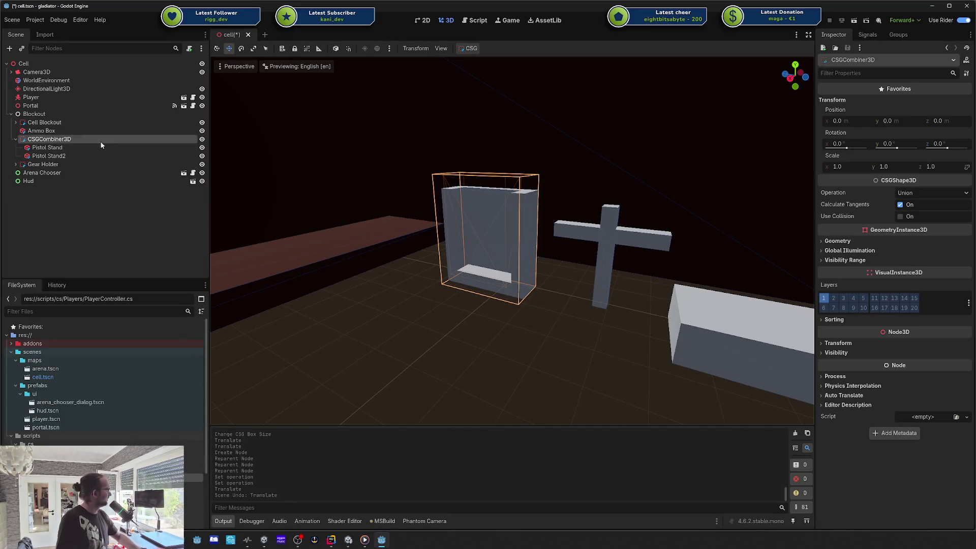
{"action": "left_click", "coordinate": [98, 147]}
{"action": "mouse_move", "coordinate": [480, 245]}
{"action": "left_mouse_down"}
{"action": "mouse_move", "coordinate": [470, 253]}
{"action": "mouse_move", "coordinate": [405, 221]}
{"action": "left_mouse_up"}
{"action": "left_click", "coordinate": [102, 155]}
{"action": "mouse_move", "coordinate": [528, 287]}
{"action": "left_mouse_down"}
{"action": "mouse_move", "coordinate": [597, 289]}
{"action": "mouse_move", "coordinate": [619, 309]}
{"action": "left_mouse_up"}
{"action": "left_click", "coordinate": [618, 309]}
{"action": "scroll", "coordinate": [552, 259], "scroll_direction": "up", "scroll_amount": 1}
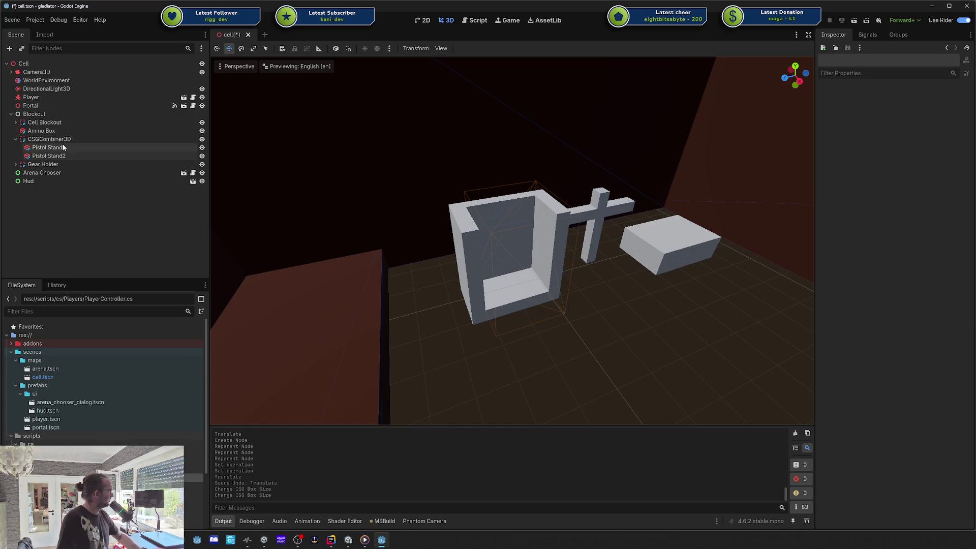
{"action": "double_click", "coordinate": [63, 147]}
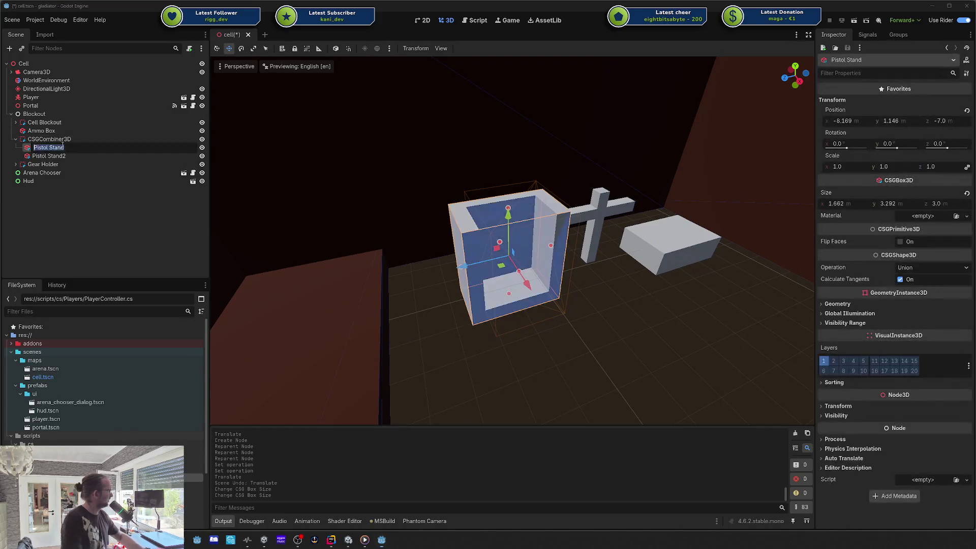
{"action": "key", "text": "Left"}
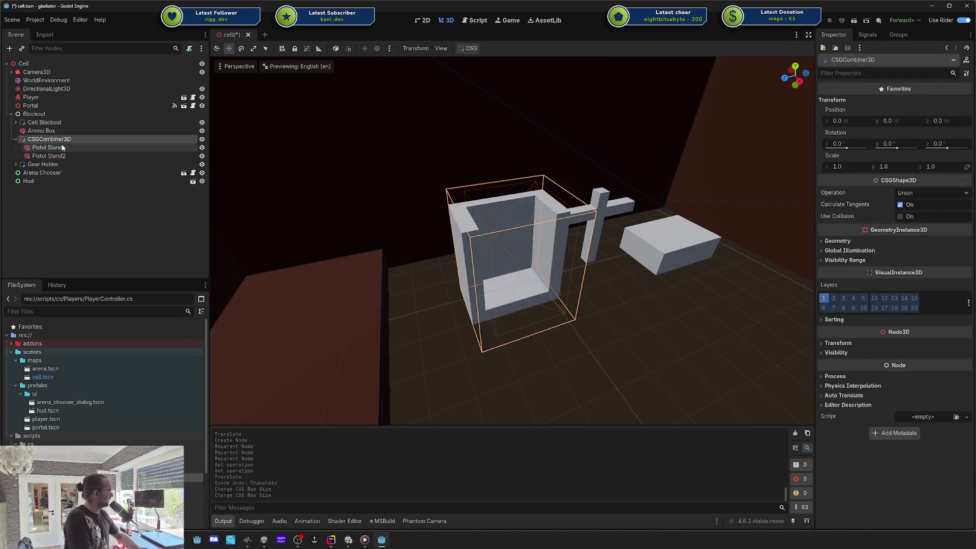
- Rename the stand's CSGCombiner3D to 'Weapon Store'
{"action": "key", "text": "Left"}
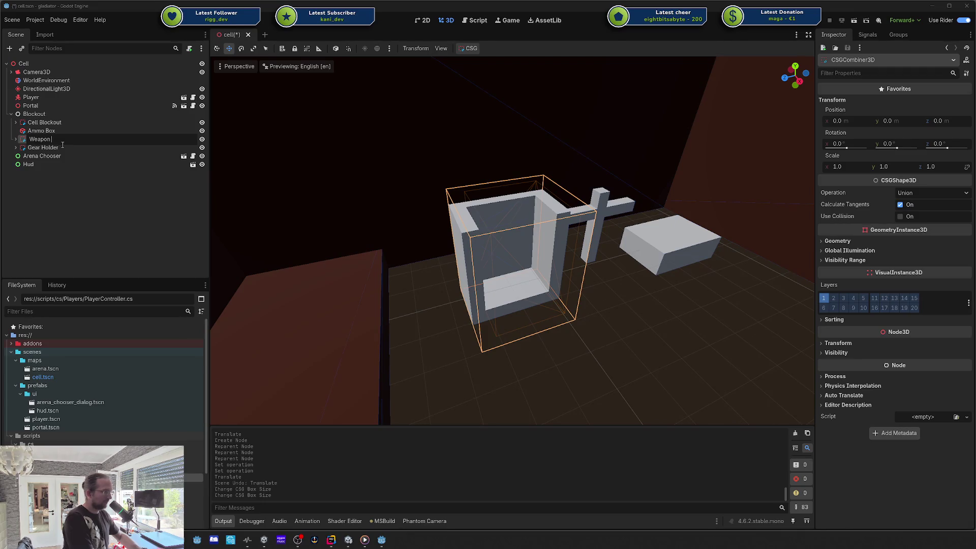
{"action": "type", "text": "Store"}
{"action": "key", "text": "Return"}
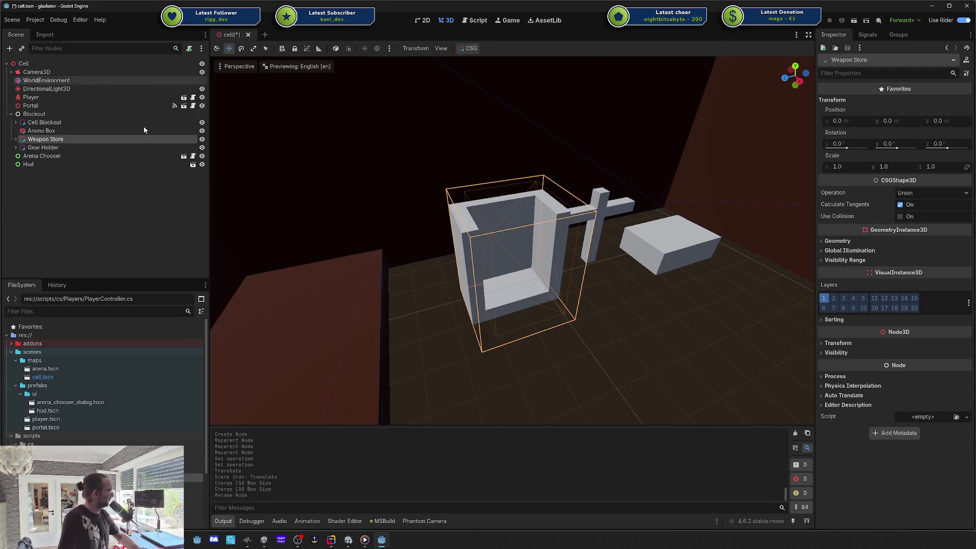
- Duplicate the cross's vertical post and move the copy up into the weapon store
{"action": "left_click", "coordinate": [311, 265]}
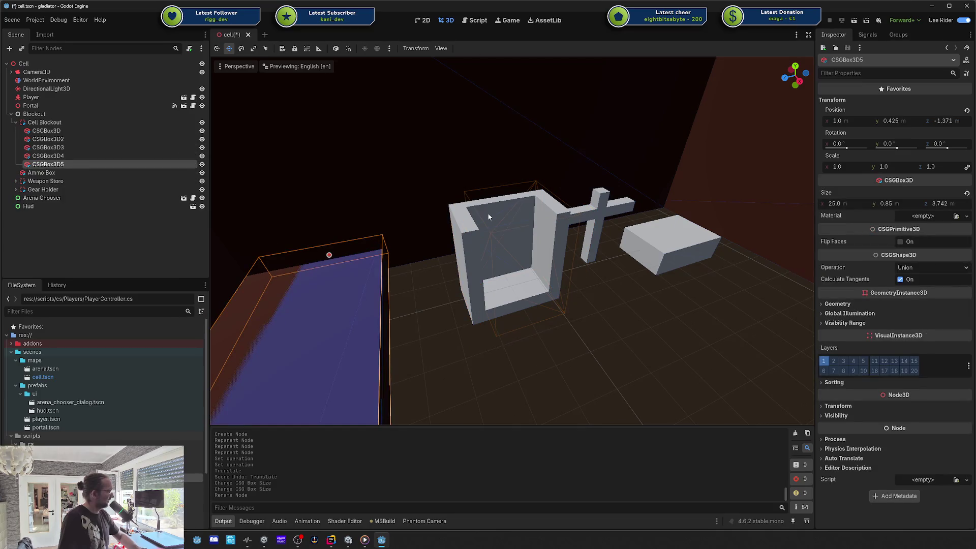
{"action": "left_click", "coordinate": [84, 155]}
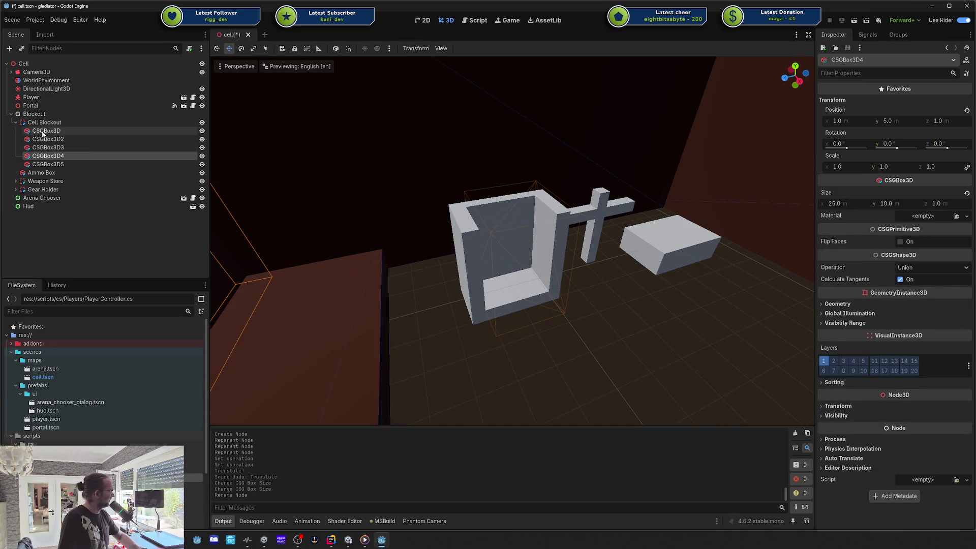
{"action": "left_click", "coordinate": [15, 122]}
{"action": "left_click", "coordinate": [511, 239]}
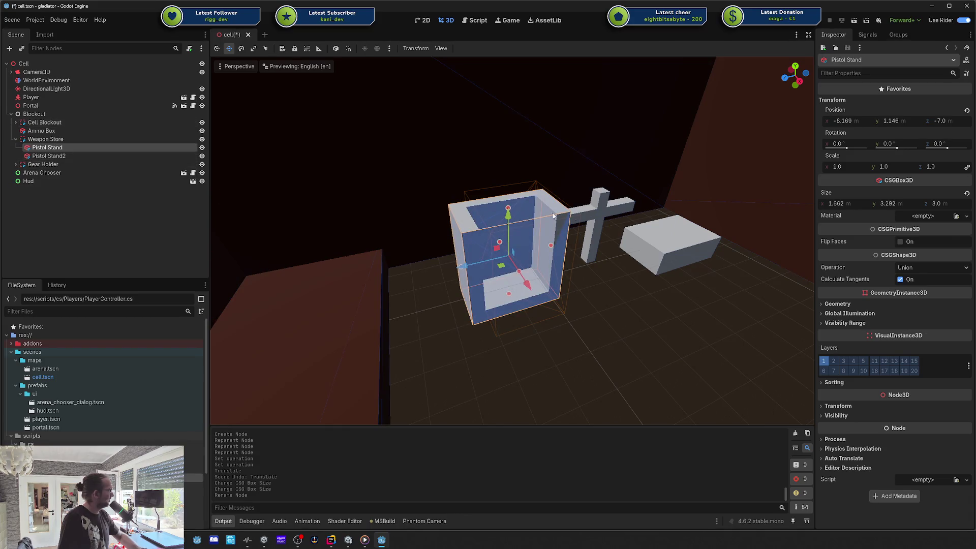
{"action": "left_click", "coordinate": [603, 205]}
{"action": "key", "text": "ctrl+d"}
{"action": "mouse_move", "coordinate": [591, 242]}
{"action": "left_mouse_down"}
{"action": "mouse_move", "coordinate": [524, 252]}
{"action": "mouse_move", "coordinate": [533, 210]}
{"action": "left_mouse_up"}
{"action": "left_click_drag", "start_coordinate": [554, 266], "coordinate": [425, 263]}
- Add another post copy and nudge the middle post CSGBox3D5 slightly along Z
{"action": "key", "text": "ctrl+d"}
{"action": "key", "text": "ctrl+d"}
{"action": "key", "text": "ctrl+z"}
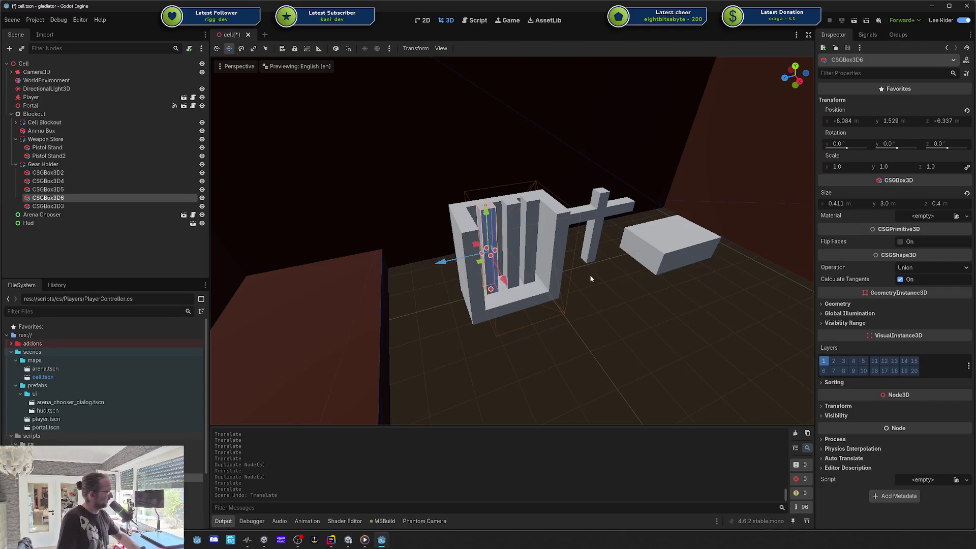
{"action": "left_click_drag", "start_coordinate": [590, 276], "coordinate": [556, 281]}
{"action": "left_click", "coordinate": [497, 250]}
{"action": "left_click_drag", "start_coordinate": [460, 249], "coordinate": [451, 247]}
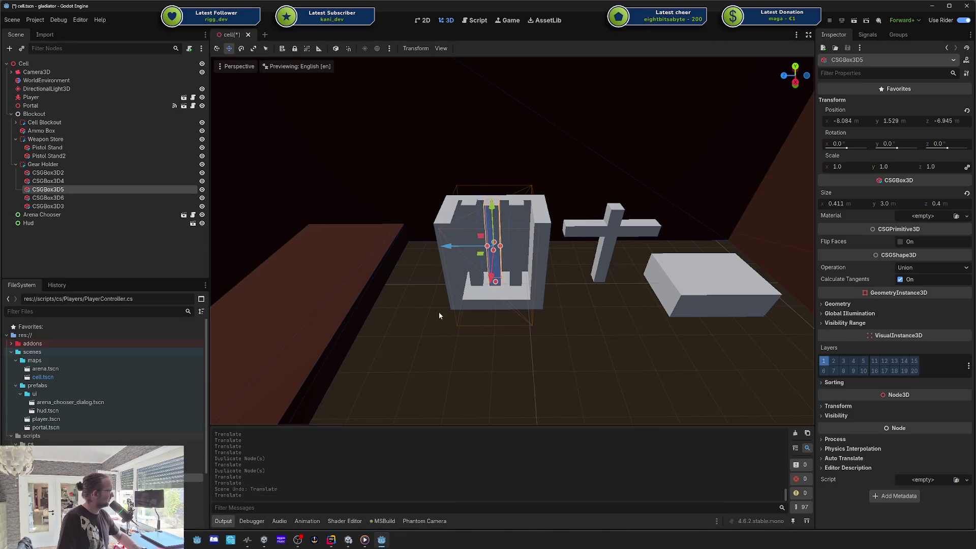
- Parent posts CSGBox3D4, CSGBox3D5 and CSGBox3D6 under Weapon Store
{"action": "left_click", "coordinate": [65, 200], "text": "shift"}
{"action": "left_click", "coordinate": [65, 195]}
{"action": "left_click", "coordinate": [65, 191], "text": "shift"}
{"action": "left_click", "coordinate": [65, 184], "text": "shift"}
{"action": "left_click_drag", "start_coordinate": [65, 182], "coordinate": [71, 142]}
{"action": "left_click", "coordinate": [16, 139]}
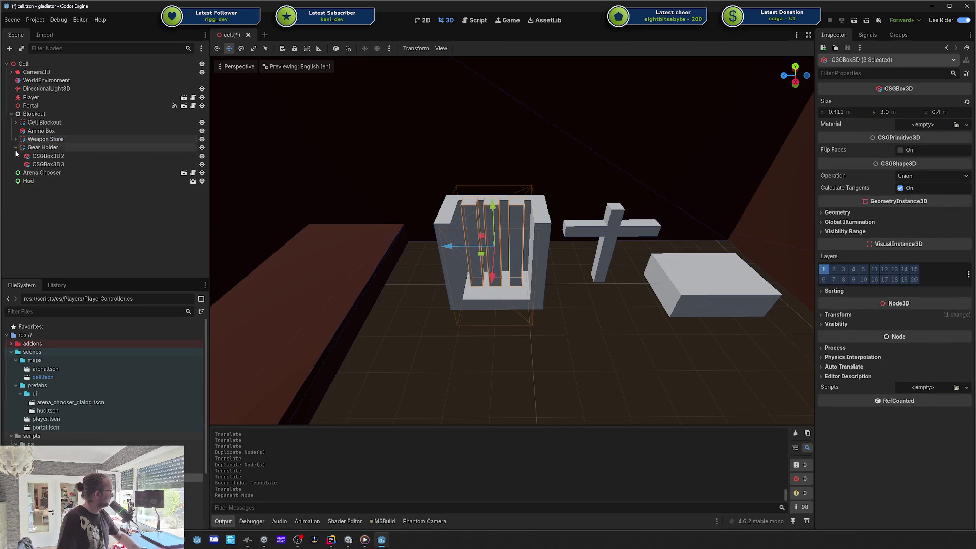
{"action": "left_click", "coordinate": [16, 147]}
{"action": "left_click", "coordinate": [466, 306]}
{"action": "left_click", "coordinate": [491, 285]}
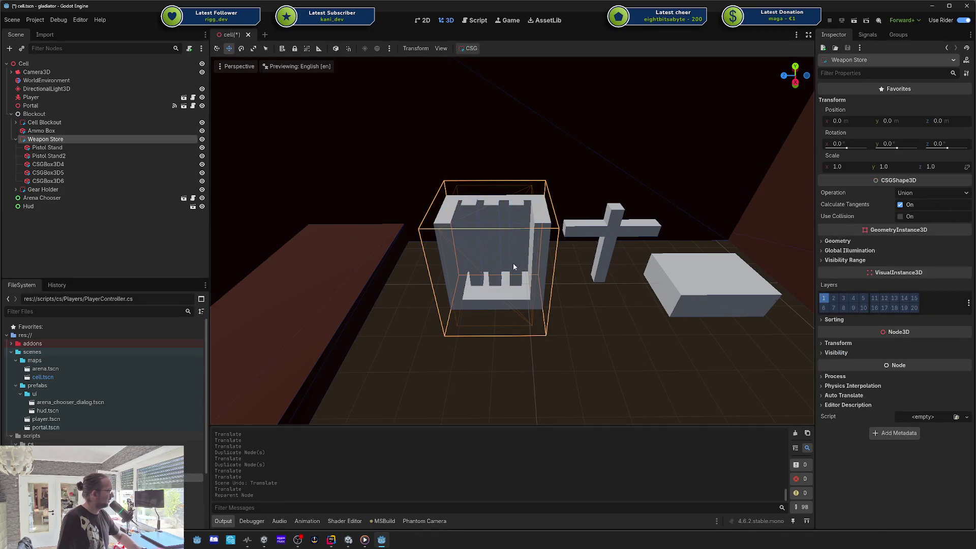
{"action": "mouse_move", "coordinate": [498, 256]}
{"action": "left_mouse_down"}
{"action": "mouse_move", "coordinate": [576, 247]}
{"action": "mouse_move", "coordinate": [549, 232]}
{"action": "mouse_move", "coordinate": [516, 246]}
{"action": "left_mouse_up"}
- Save the scene and add a Node3D named Inventory under Blockout
{"action": "key", "text": "ctrl+s"}
{"action": "scroll", "coordinate": [508, 268], "scroll_direction": "down", "scroll_amount": 5}
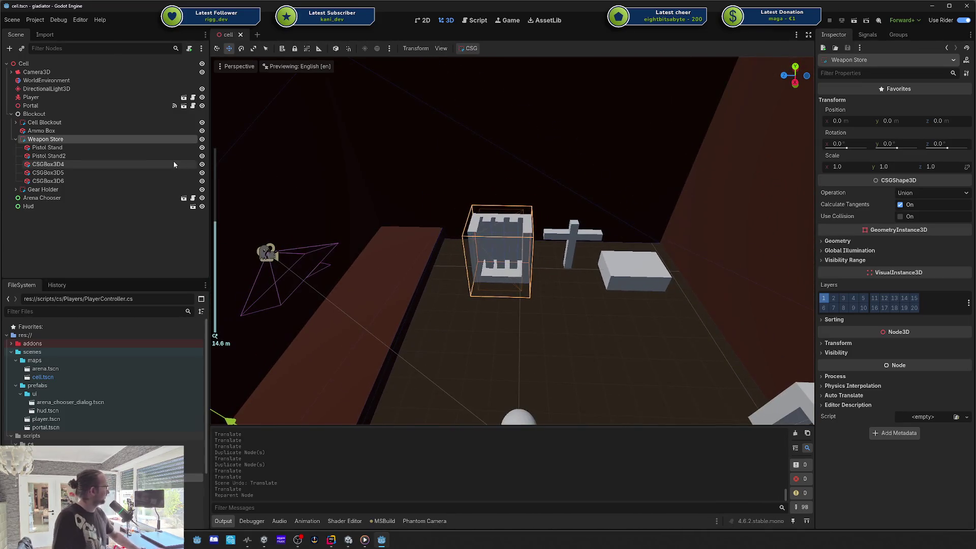
{"action": "left_click", "coordinate": [16, 140]}
{"action": "left_click", "coordinate": [41, 130], "text": "ctrl"}
{"action": "right_click", "coordinate": [59, 114]}
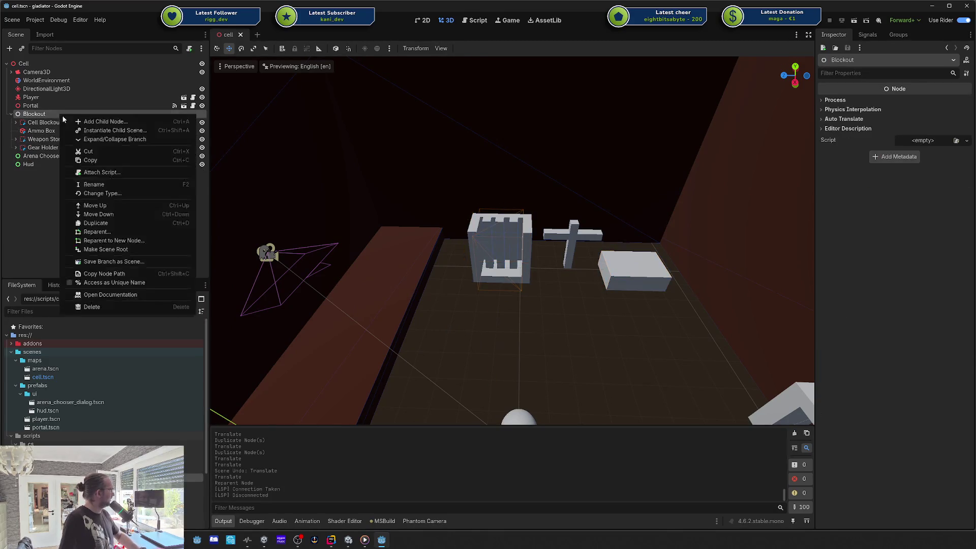
{"action": "left_click", "coordinate": [122, 122]}
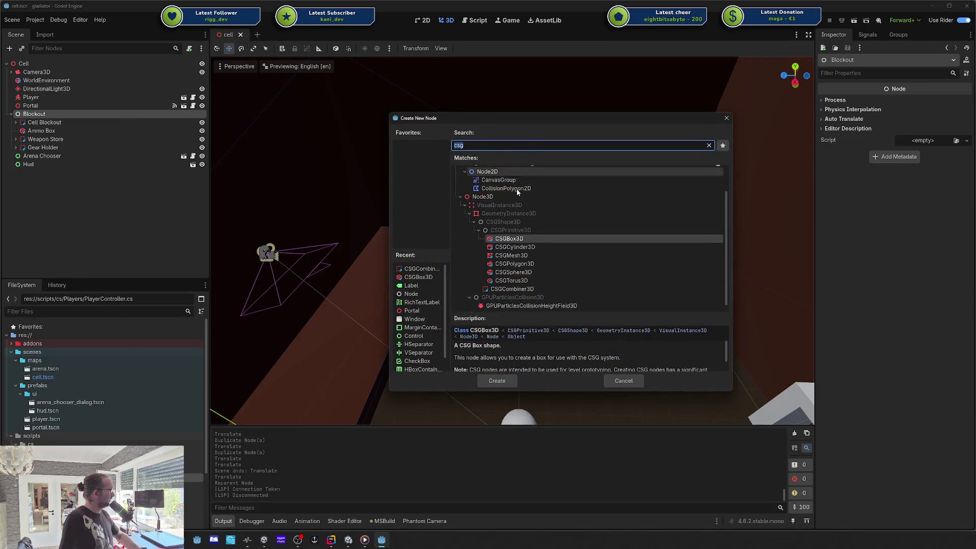
{"action": "scroll", "coordinate": [510, 242], "scroll_direction": "up", "scroll_amount": 3}
{"action": "double_click", "coordinate": [509, 228]}
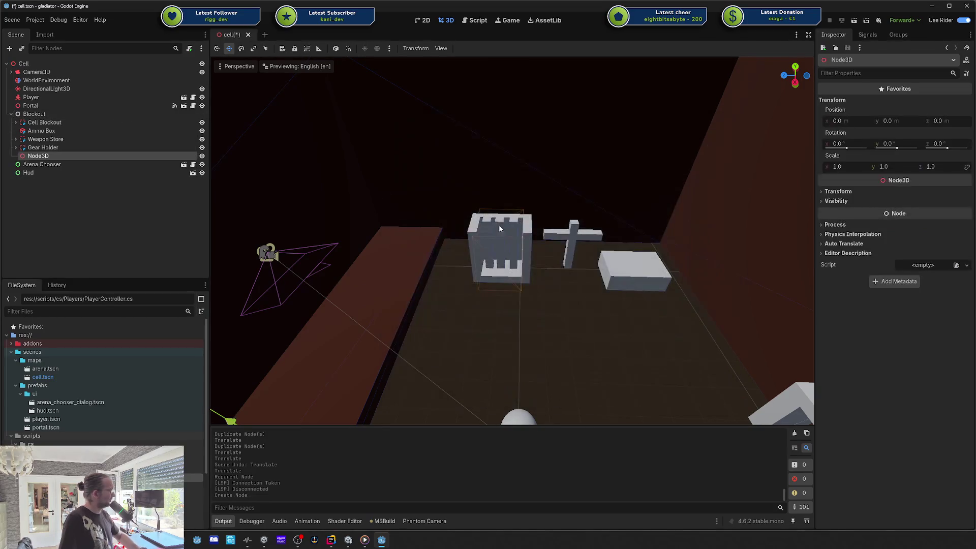
{"action": "double_click", "coordinate": [40, 155]}
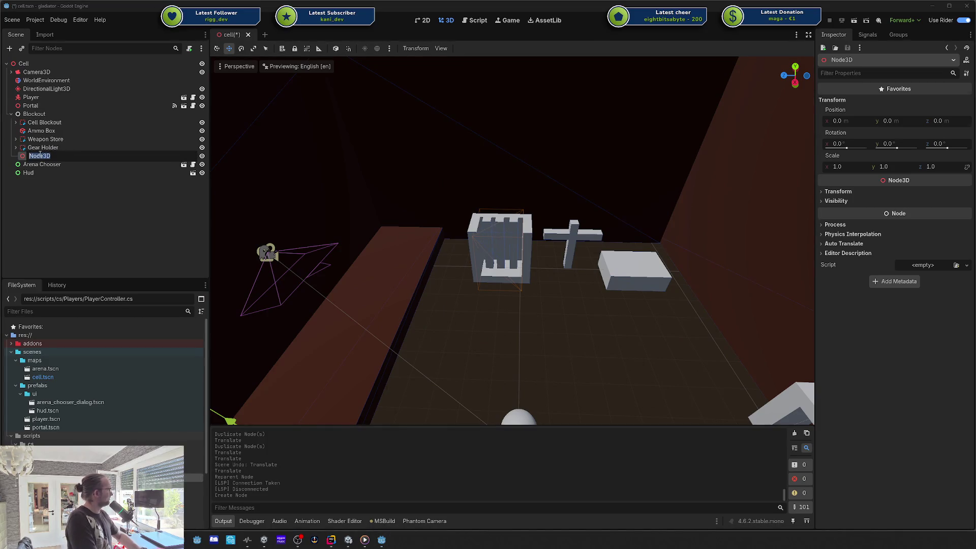
{"action": "type", "text": "Invetory"}
{"action": "key", "text": "Return"}
- Move Ammo Box, Weapon Store and Gear Holder under the Inventory node
{"action": "key", "text": "Up"}
{"action": "key", "text": "Up"}
{"action": "key", "text": "Up"}
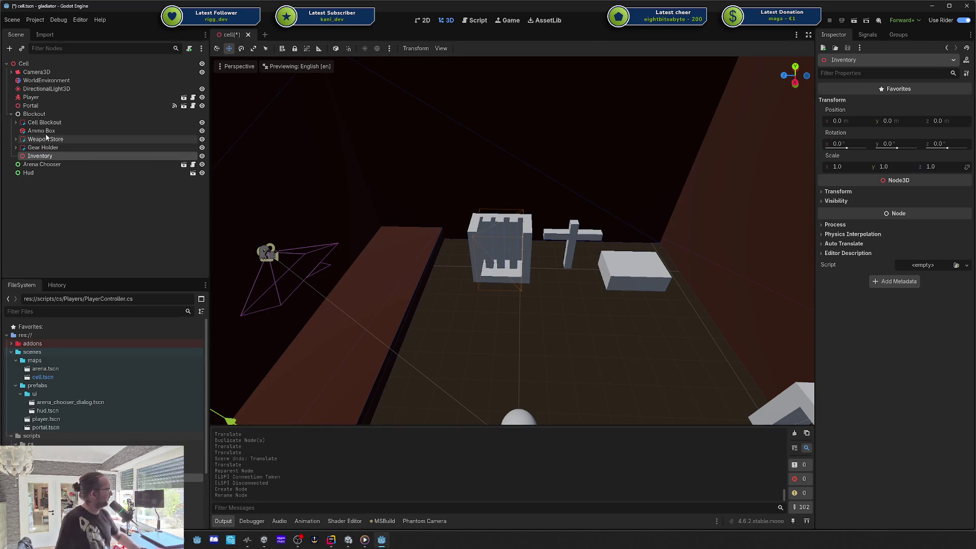
{"action": "left_click", "coordinate": [59, 148], "text": "shift"}
{"action": "left_click_drag", "start_coordinate": [59, 147], "coordinate": [41, 155]}
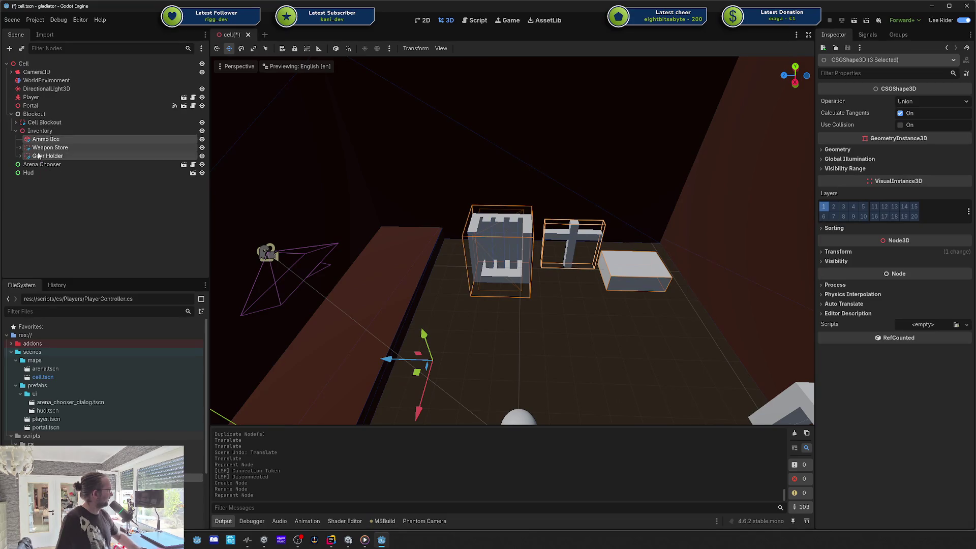
{"action": "left_click", "coordinate": [33, 133]}
{"action": "left_click", "coordinate": [60, 139]}
{"action": "left_click", "coordinate": [56, 132]}
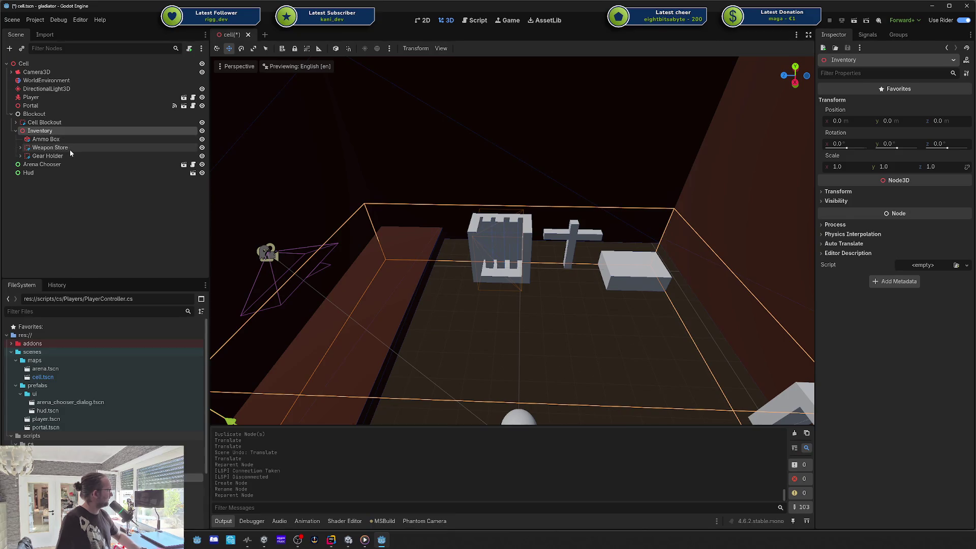
- Shift the Inventory group to X -1.0 and save cell.tscn
{"action": "scroll", "coordinate": [289, 178], "scroll_direction": "down", "scroll_amount": 5}
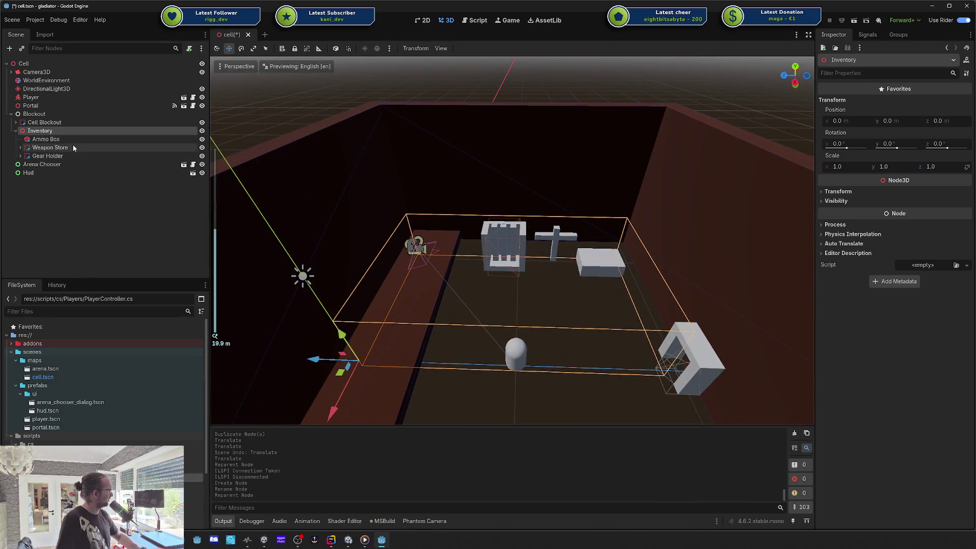
{"action": "left_click", "coordinate": [70, 147]}
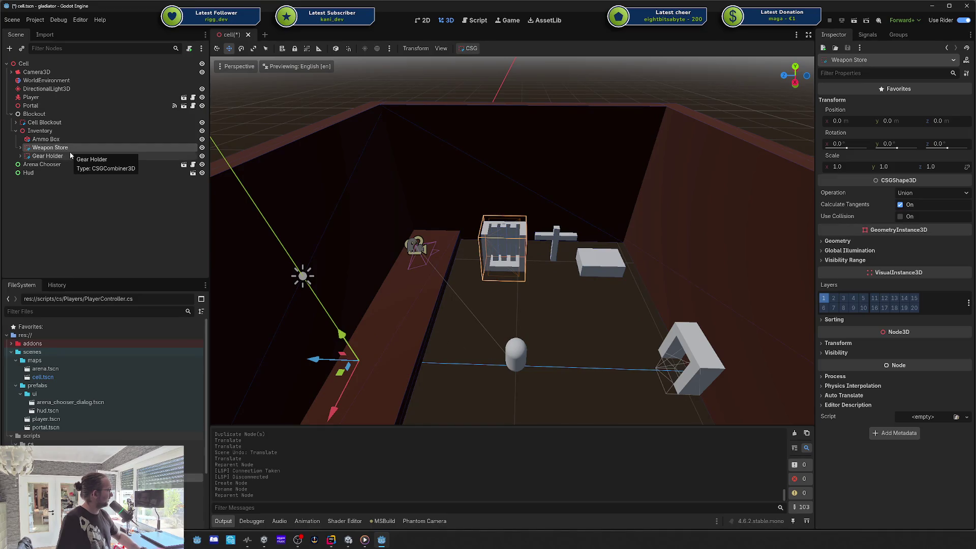
{"action": "left_click", "coordinate": [67, 131]}
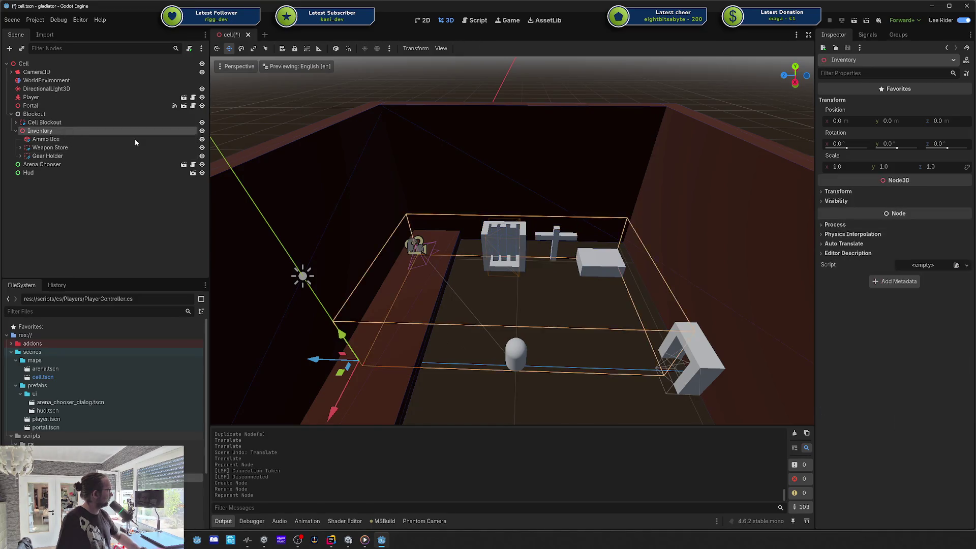
{"action": "scroll", "coordinate": [504, 198], "scroll_direction": "down", "scroll_amount": 3}
{"action": "mouse_move", "coordinate": [504, 199]}
{"action": "left_mouse_down"}
{"action": "mouse_move", "coordinate": [561, 220]}
{"action": "mouse_move", "coordinate": [501, 201]}
{"action": "left_mouse_up"}
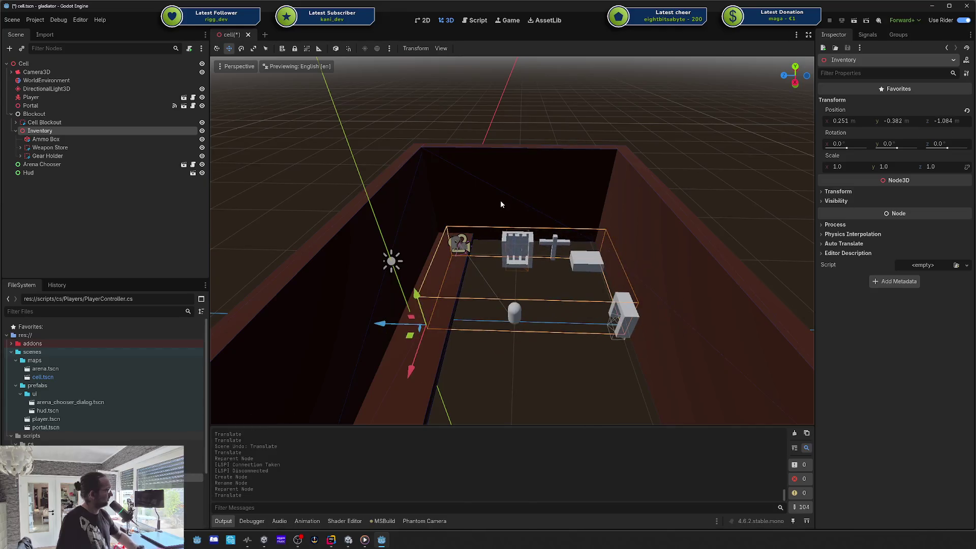
{"action": "key", "text": "ctrl+z"}
{"action": "mouse_move", "coordinate": [398, 331]}
{"action": "left_mouse_down"}
{"action": "mouse_move", "coordinate": [401, 312]}
{"action": "mouse_move", "coordinate": [400, 319]}
{"action": "mouse_move", "coordinate": [415, 307]}
{"action": "left_mouse_up"}
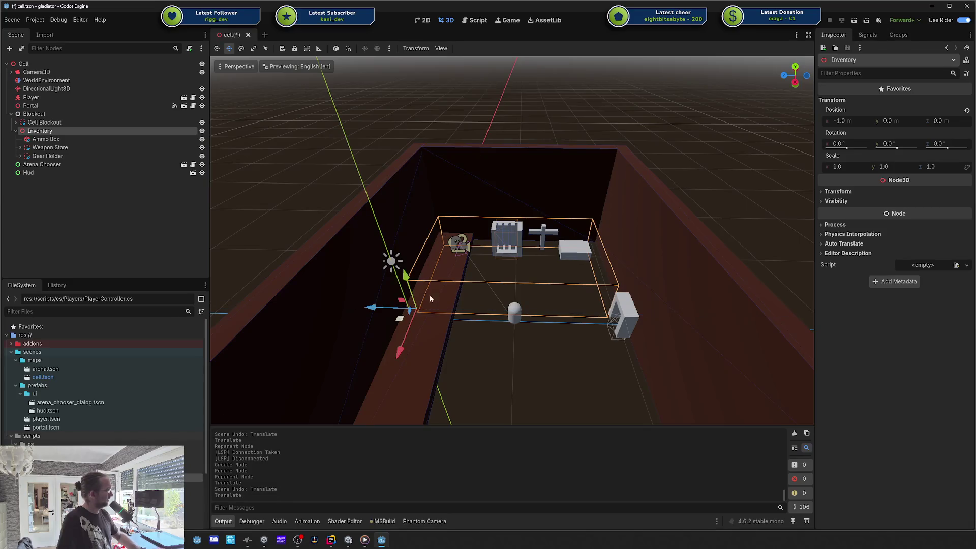
{"action": "left_click", "coordinate": [706, 258]}
{"action": "key", "text": "ctrl+s"}
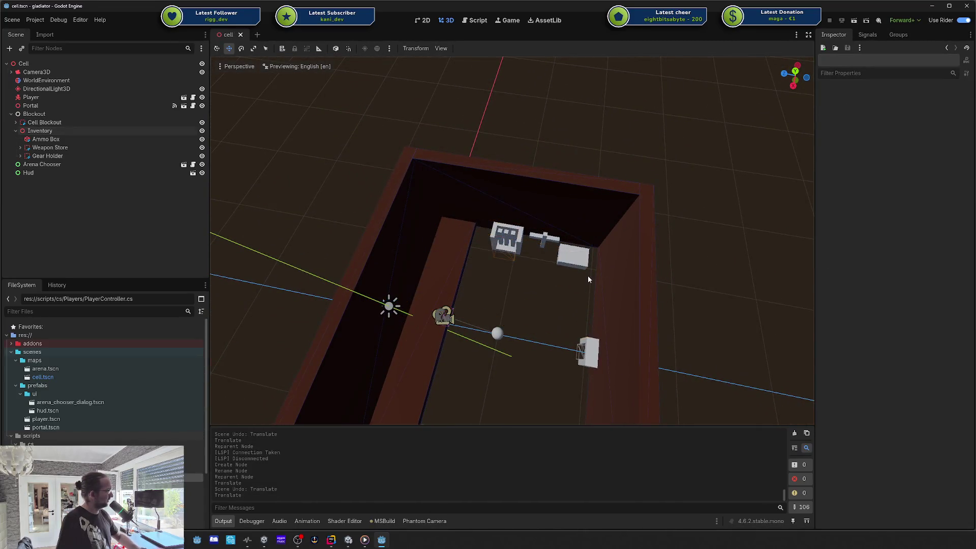
- Orbit the viewport to inspect the room blockout and its props, collapsing the Inventory branch
{"action": "scroll", "coordinate": [670, 232], "scroll_direction": "up", "scroll_amount": 3}
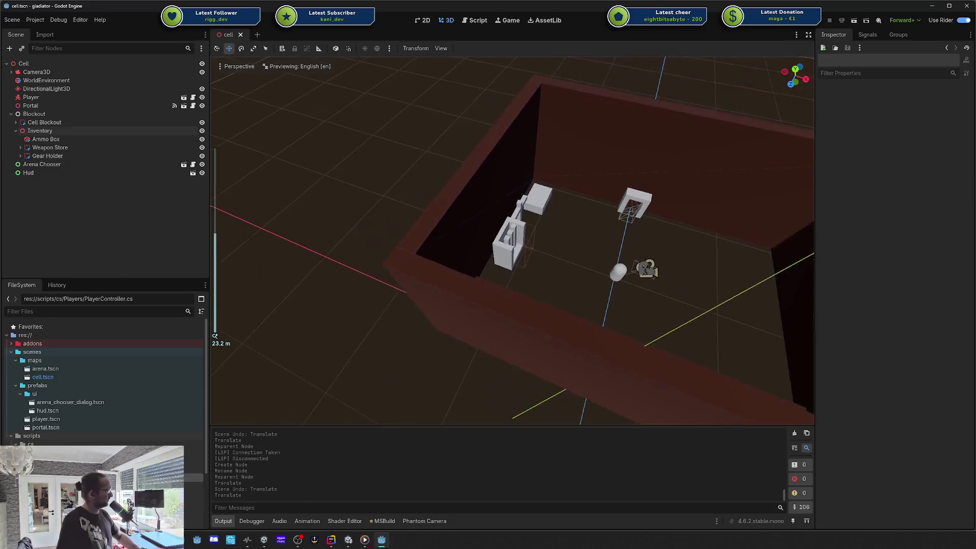
{"action": "mouse_move", "coordinate": [721, 277]}
{"action": "left_mouse_down"}
{"action": "mouse_move", "coordinate": [678, 239]}
{"action": "mouse_move", "coordinate": [602, 226]}
{"action": "mouse_move", "coordinate": [657, 221]}
{"action": "mouse_move", "coordinate": [554, 227]}
{"action": "left_mouse_up"}
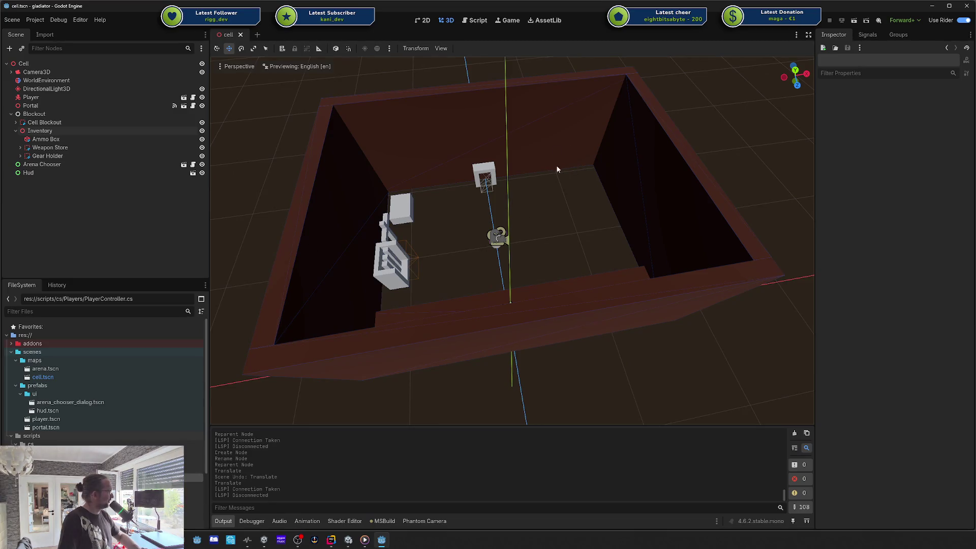
{"action": "left_click", "coordinate": [16, 131]}
{"action": "right_click", "coordinate": [42, 114]}
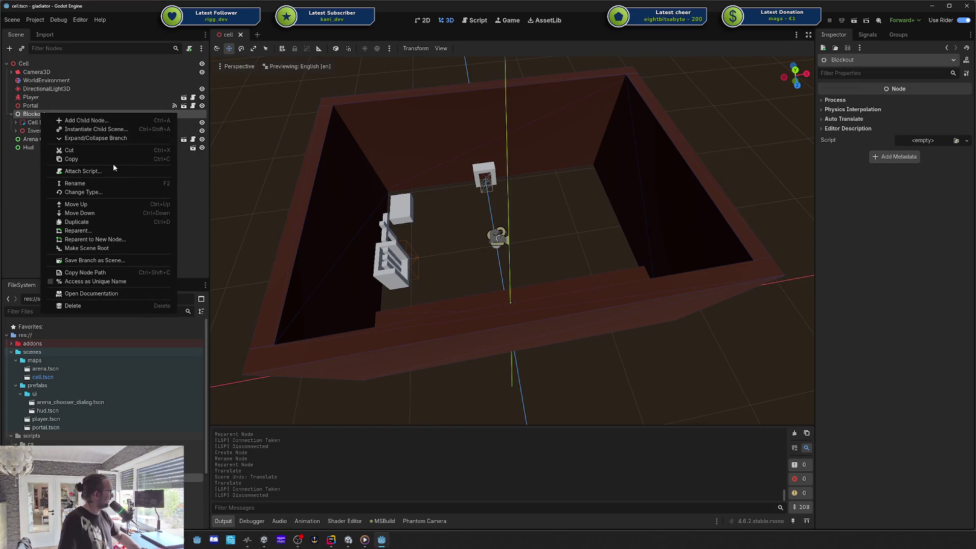
- Add a CSGCombiner3D named Shop under Blockout
{"action": "key", "text": "Escape"}
{"action": "key", "text": "ctrl+a"}
{"action": "type", "text": "CSG"}
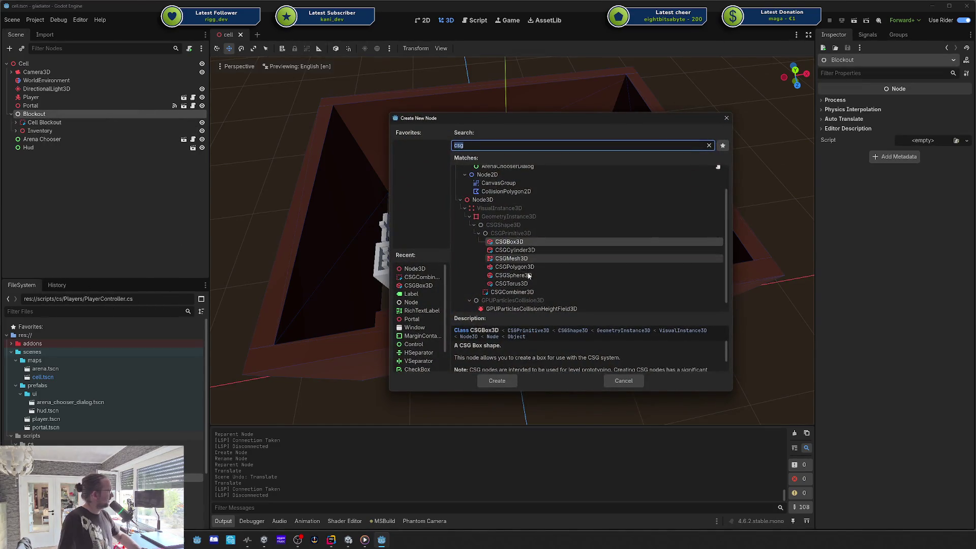
{"action": "key", "text": "Return"}
{"action": "key", "text": "F2"}
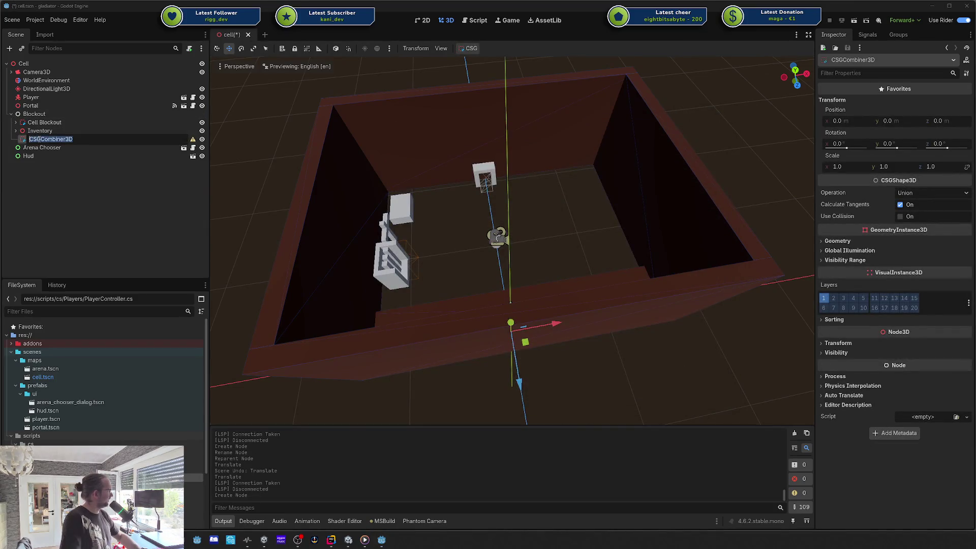
{"action": "type", "text": "hop"}
{"action": "key", "text": "Return"}
- Add a CSGBox3D child under the Shop node
{"action": "right_click", "coordinate": [40, 140]}
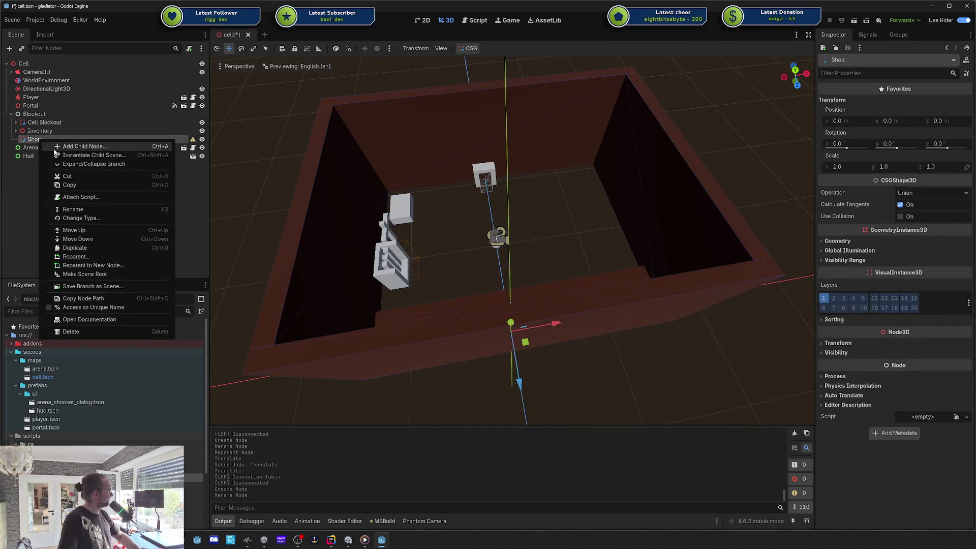
{"action": "left_click", "coordinate": [68, 147]}
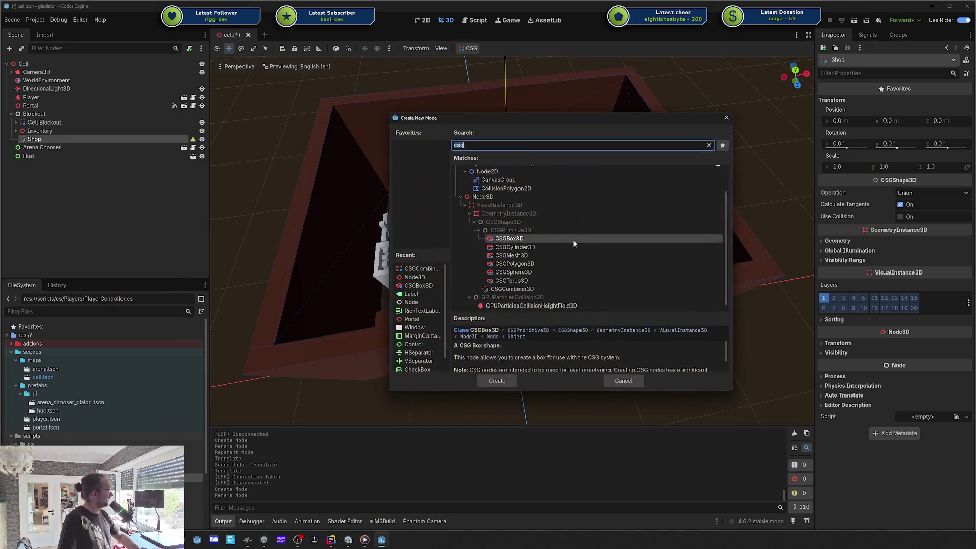
{"action": "left_click", "coordinate": [530, 243]}
{"action": "double_click", "coordinate": [529, 243]}
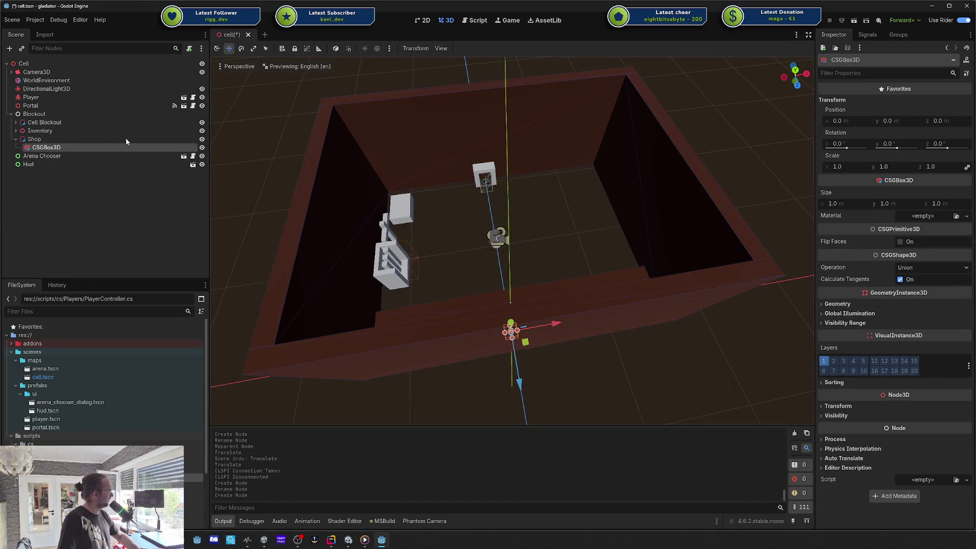
{"action": "left_click", "coordinate": [56, 139]}
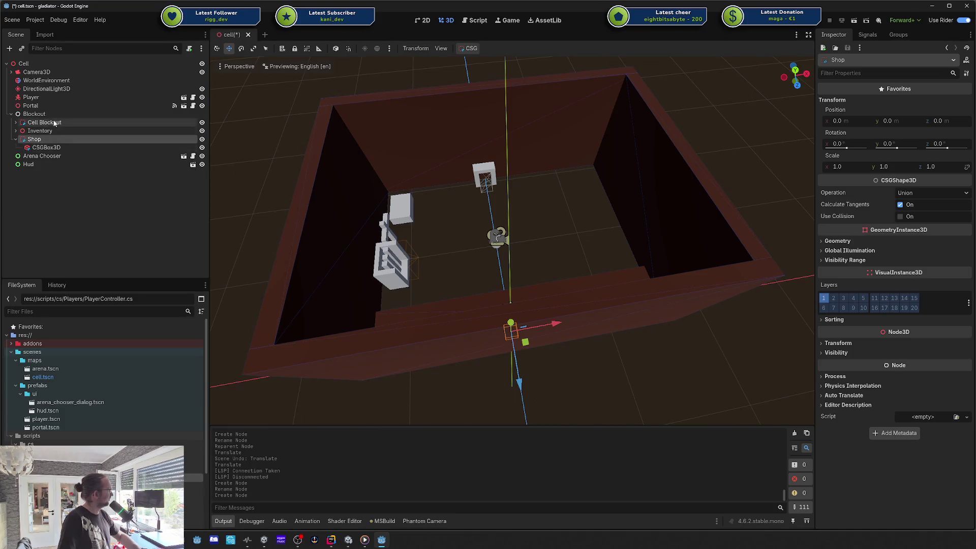
{"action": "left_click", "coordinate": [54, 147]}
- Move the box to the room's right side and size it into a 10 m high, 14 m long wall
{"action": "mouse_move", "coordinate": [528, 340]}
{"action": "left_mouse_down"}
{"action": "mouse_move", "coordinate": [608, 230]}
{"action": "mouse_move", "coordinate": [592, 220]}
{"action": "mouse_move", "coordinate": [601, 243]}
{"action": "left_mouse_up"}
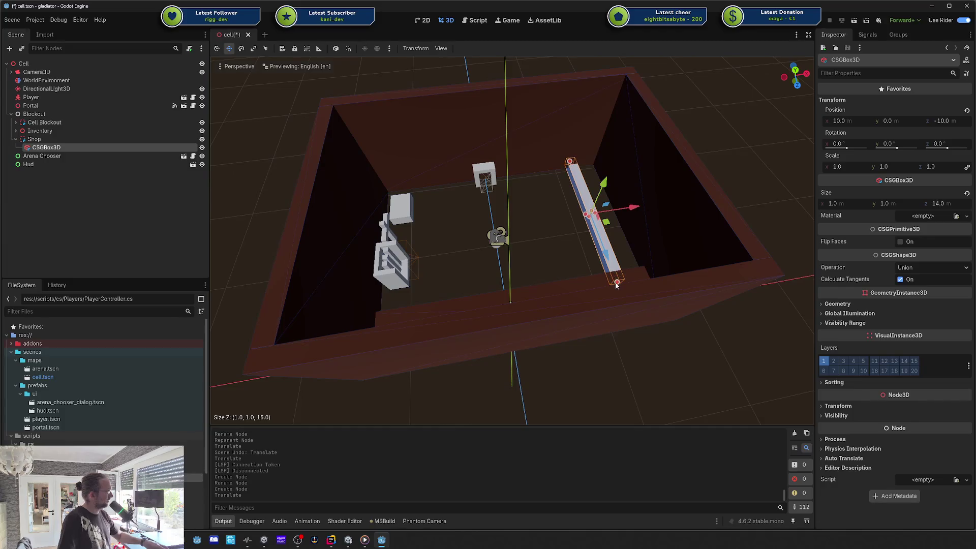
{"action": "left_click_drag", "start_coordinate": [612, 278], "coordinate": [611, 278]}
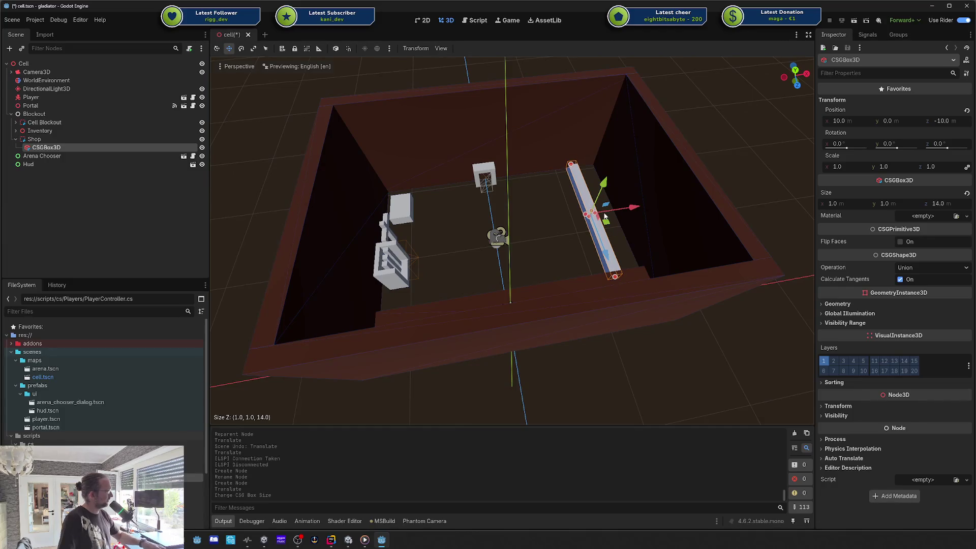
{"action": "mouse_move", "coordinate": [591, 212]}
{"action": "left_mouse_down"}
{"action": "mouse_move", "coordinate": [608, 122]}
{"action": "mouse_move", "coordinate": [607, 138]}
{"action": "left_mouse_up"}
{"action": "key", "text": "g"}
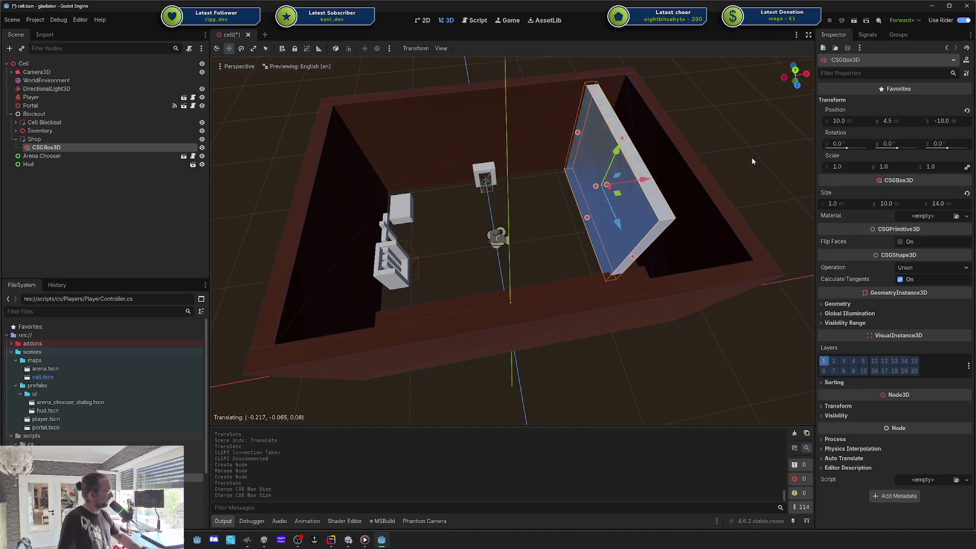
{"action": "left_click", "coordinate": [740, 157]}
{"action": "key", "text": "ctrl+z"}
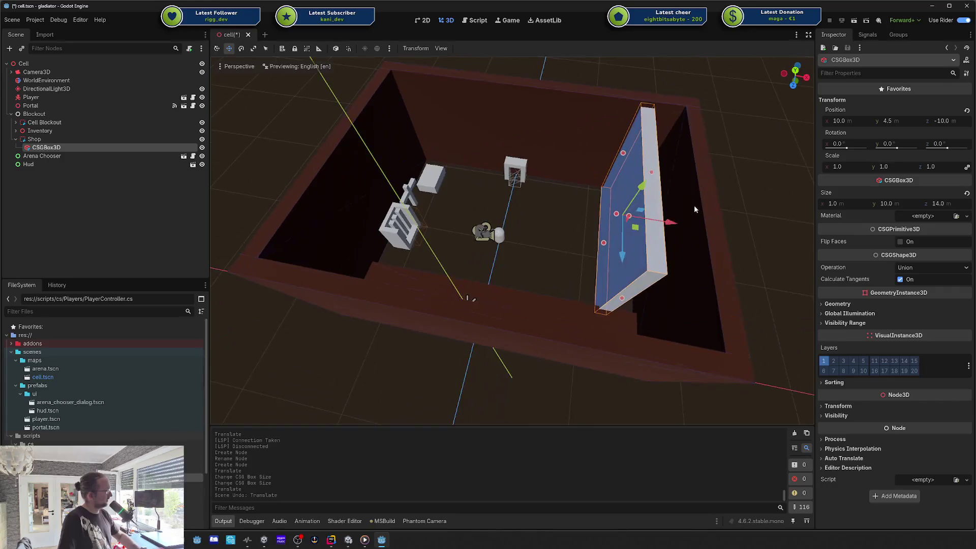
{"action": "left_click_drag", "start_coordinate": [668, 224], "coordinate": [647, 219]}
- Save the scene and add a second CSGBox3D under Shop
{"action": "key", "text": "ctrl+s"}
{"action": "mouse_move", "coordinate": [493, 215]}
{"action": "left_mouse_down"}
{"action": "mouse_move", "coordinate": [548, 187]}
{"action": "mouse_move", "coordinate": [423, 181]}
{"action": "left_mouse_up"}
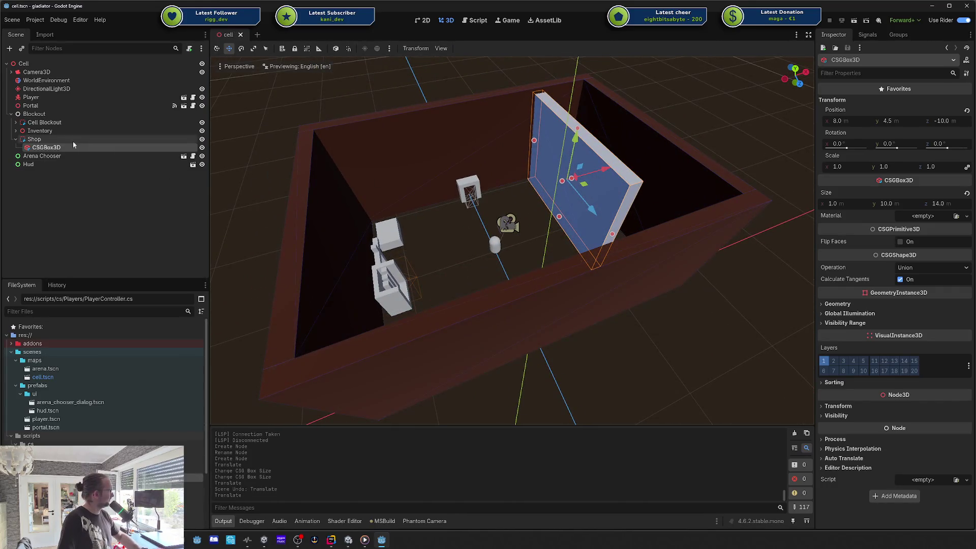
{"action": "right_click", "coordinate": [51, 140]}
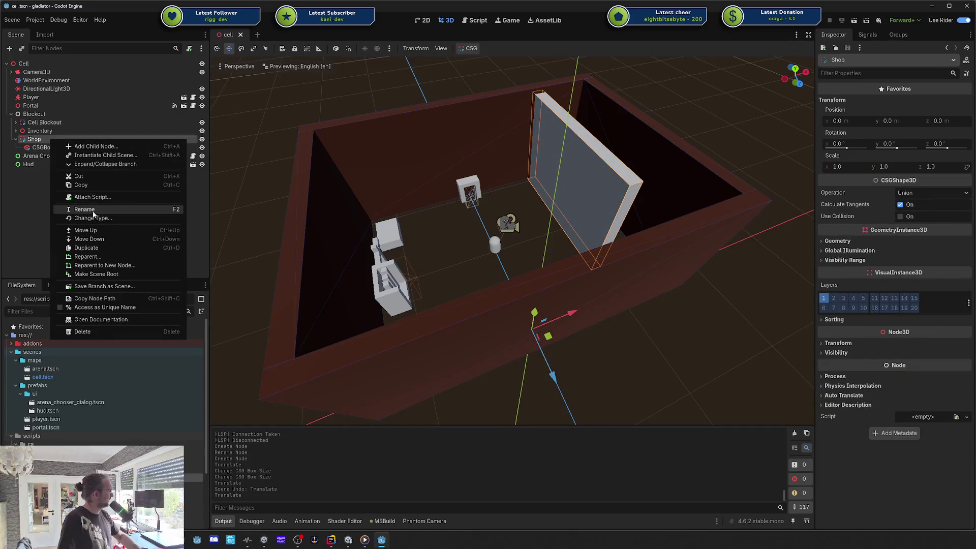
{"action": "left_click", "coordinate": [96, 146]}
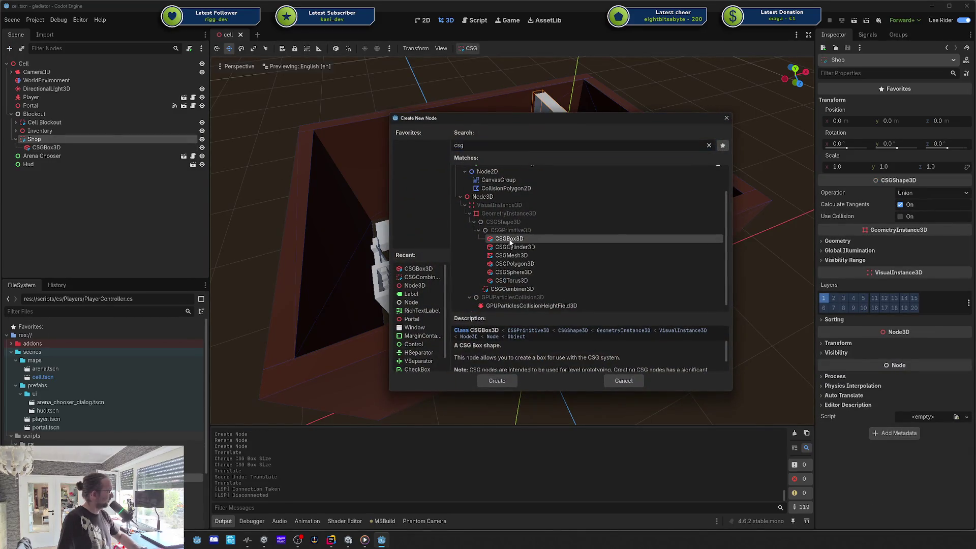
{"action": "key", "text": "Return"}
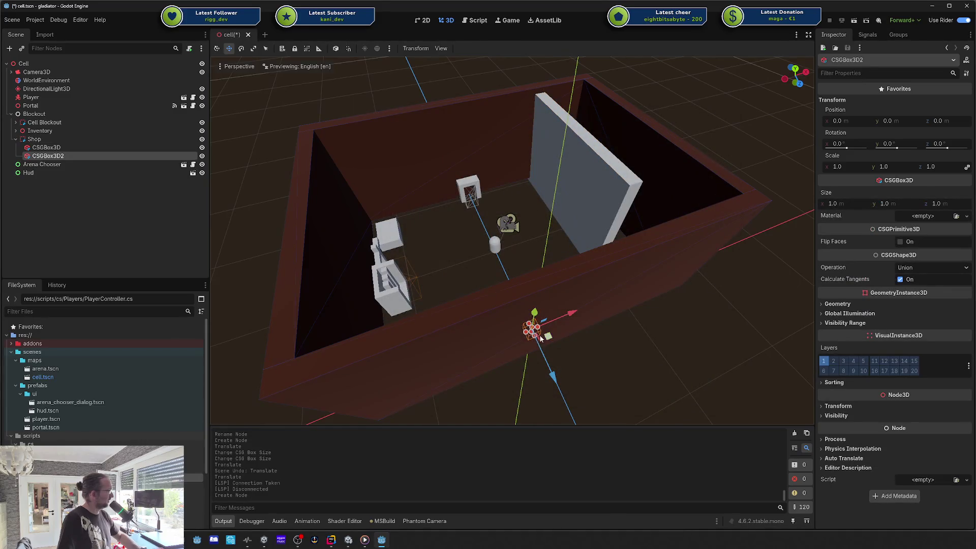
- Move the new box into the Shop wall and size it 1 × 2 × 4
{"action": "mouse_move", "coordinate": [549, 337]}
{"action": "left_mouse_down"}
{"action": "mouse_move", "coordinate": [551, 226]}
{"action": "mouse_move", "coordinate": [579, 213]}
{"action": "left_mouse_up"}
{"action": "key", "text": "f"}
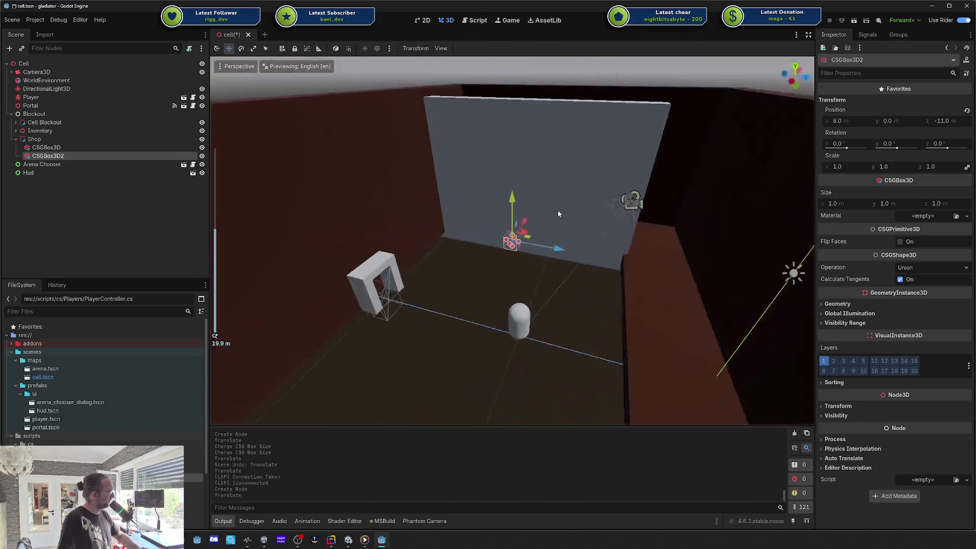
{"action": "scroll", "coordinate": [512, 214], "scroll_direction": "up", "scroll_amount": 3}
{"action": "left_click_drag", "start_coordinate": [512, 196], "coordinate": [511, 109]}
{"action": "left_click_drag", "start_coordinate": [529, 177], "coordinate": [626, 174]}
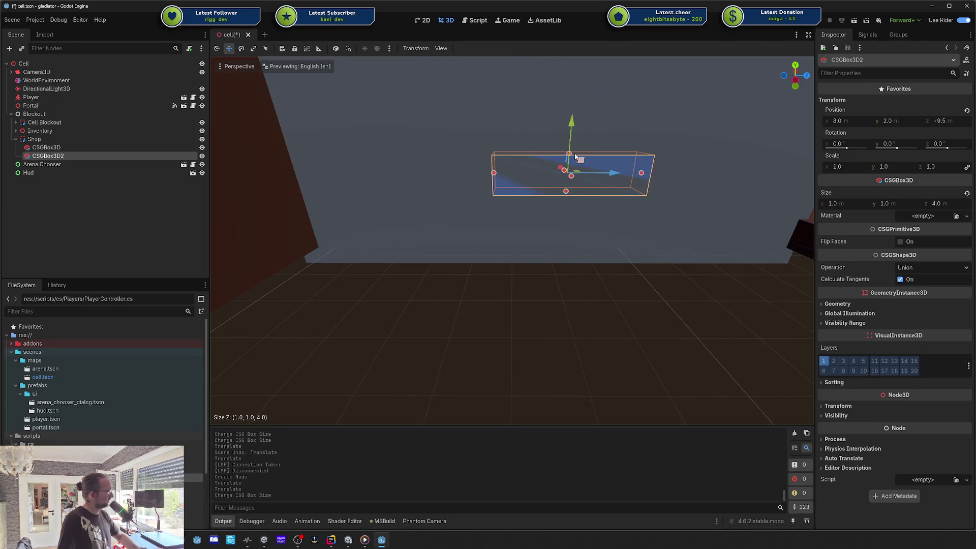
{"action": "left_click_drag", "start_coordinate": [571, 138], "coordinate": [569, 130]}
{"action": "scroll", "coordinate": [569, 132], "scroll_direction": "down", "scroll_amount": 3}
- Set the box's Operation to Subtraction so it cuts a window through the wall
{"action": "left_click", "coordinate": [933, 268]}
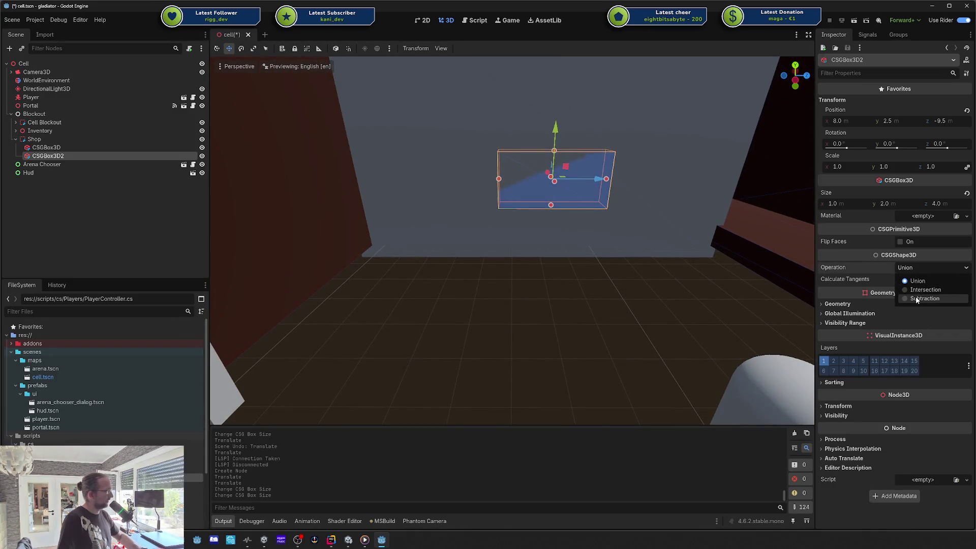
{"action": "left_click", "coordinate": [925, 299]}
{"action": "scroll", "coordinate": [468, 289], "scroll_direction": "down", "scroll_amount": 2}
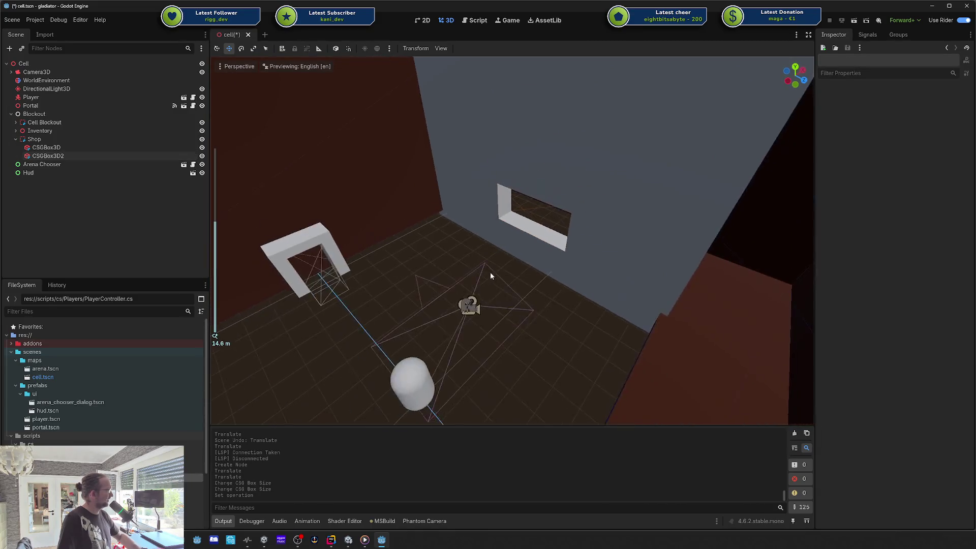
{"action": "scroll", "coordinate": [458, 279], "scroll_direction": "down", "scroll_amount": 2}
{"action": "scroll", "coordinate": [508, 244], "scroll_direction": "down", "scroll_amount": 3}
{"action": "left_click", "coordinate": [580, 241]}
- Lengthen the Shop wall box to about 18 m and save the scene
{"action": "scroll", "coordinate": [570, 259], "scroll_direction": "up", "scroll_amount": 1}
{"action": "key", "text": "Escape"}
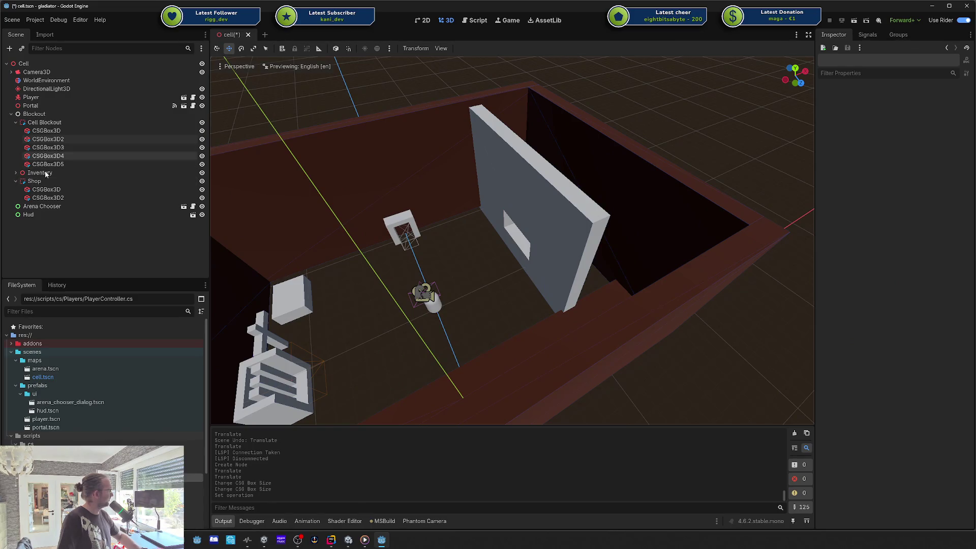
{"action": "left_click", "coordinate": [41, 189]}
{"action": "left_click_drag", "start_coordinate": [580, 283], "coordinate": [638, 342]}
{"action": "key", "text": "Escape"}
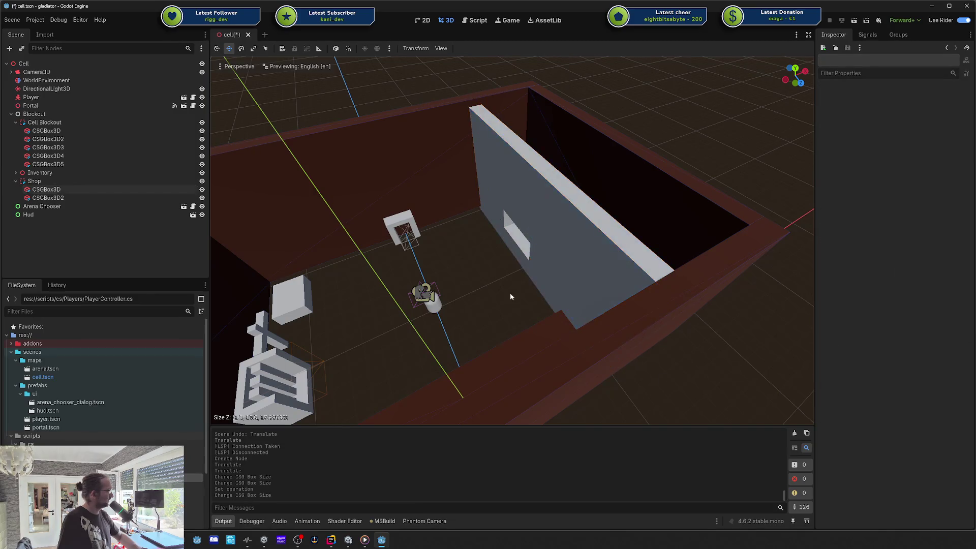
{"action": "left_click_drag", "start_coordinate": [510, 292], "coordinate": [585, 264]}
{"action": "scroll", "coordinate": [585, 264], "scroll_direction": "down", "scroll_amount": 3}
{"action": "key", "text": "ctrl+s"}
- Select the Shop wall box and centre the view on it
{"action": "mouse_move", "coordinate": [537, 224]}
{"action": "left_mouse_down"}
{"action": "mouse_move", "coordinate": [507, 212]}
{"action": "mouse_move", "coordinate": [456, 223]}
{"action": "mouse_move", "coordinate": [490, 233]}
{"action": "left_mouse_up"}
{"action": "left_click", "coordinate": [572, 213]}
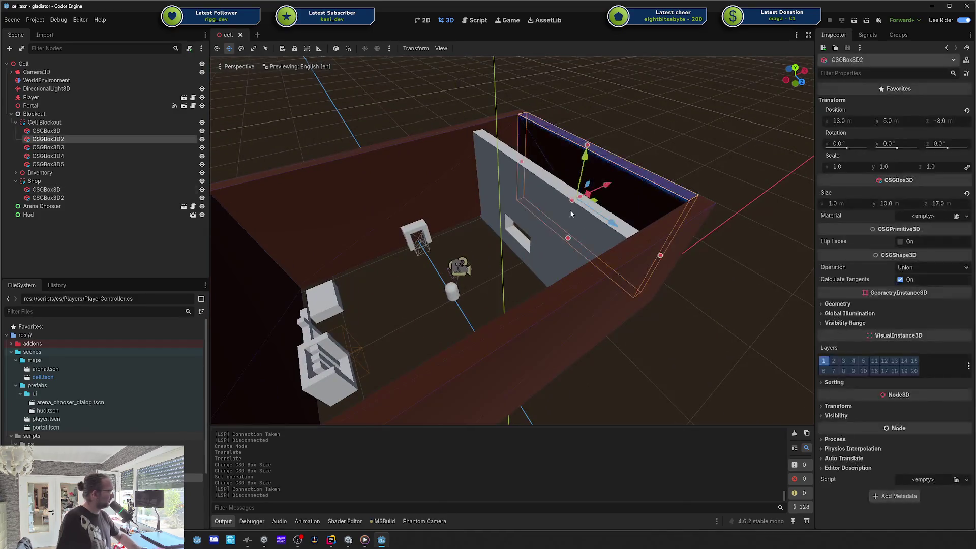
{"action": "left_click", "coordinate": [560, 231]}
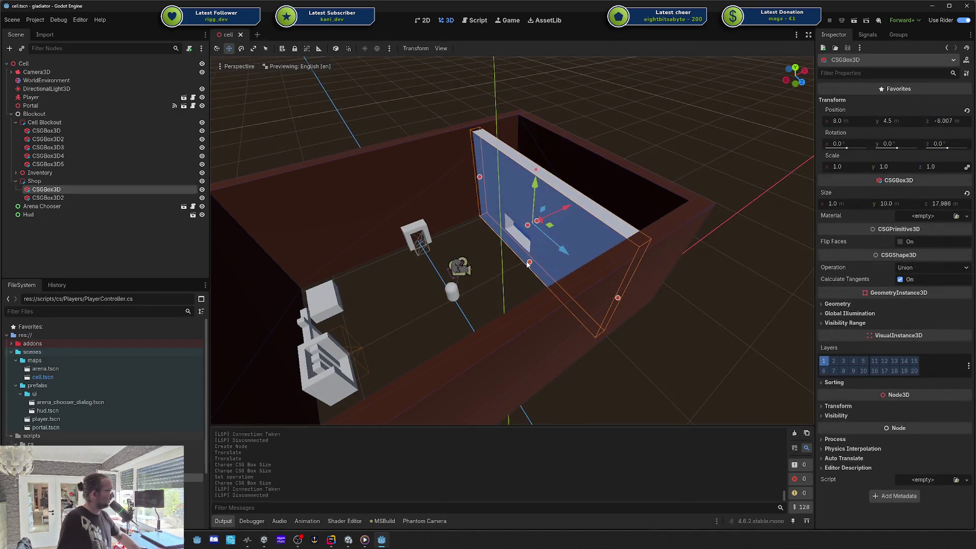
{"action": "left_click", "coordinate": [893, 123]}
{"action": "type", "text": "0"}
{"action": "key", "text": "Return"}
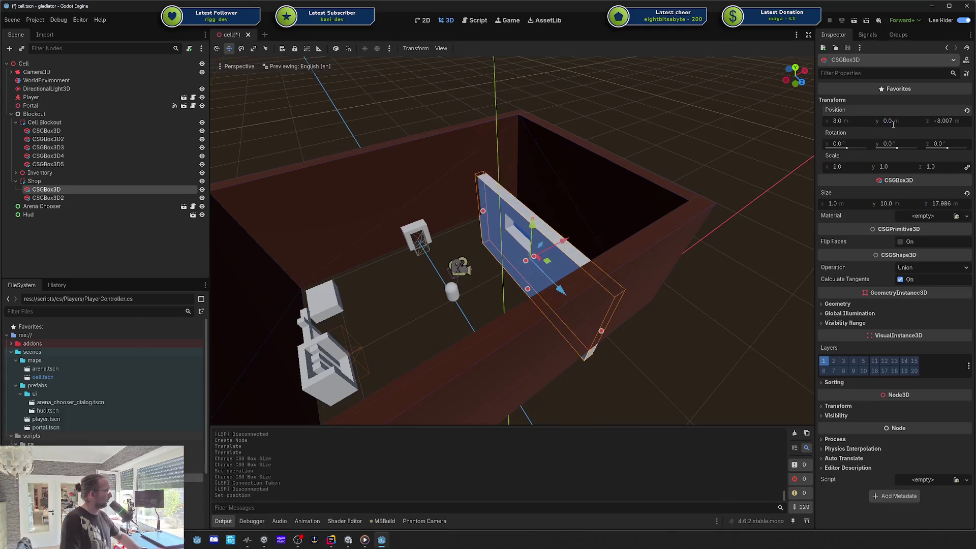
{"action": "key", "text": "ctrl+z"}
{"action": "key", "text": "f"}
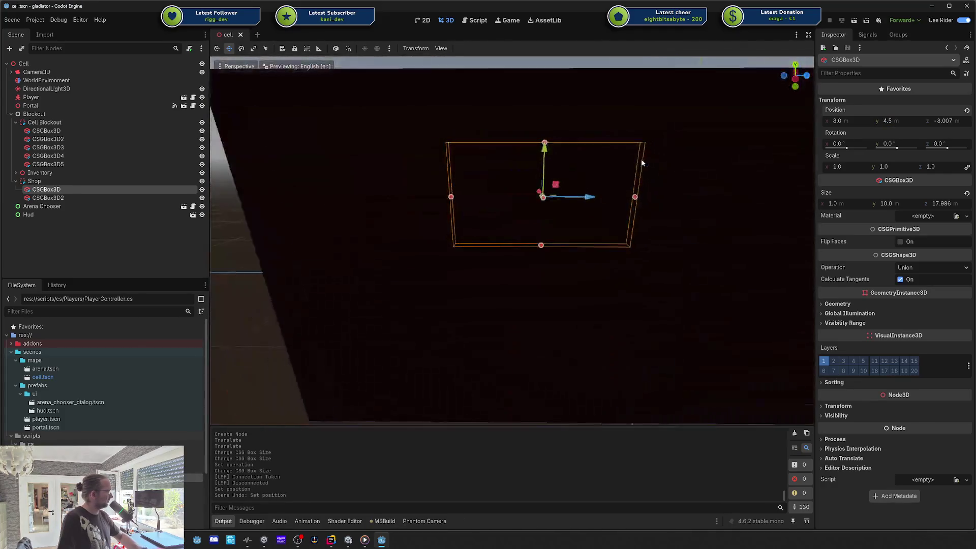
- Raise the Shop wall slightly to a Y position of about 5 m
{"action": "scroll", "coordinate": [614, 189], "scroll_direction": "up", "scroll_amount": 5}
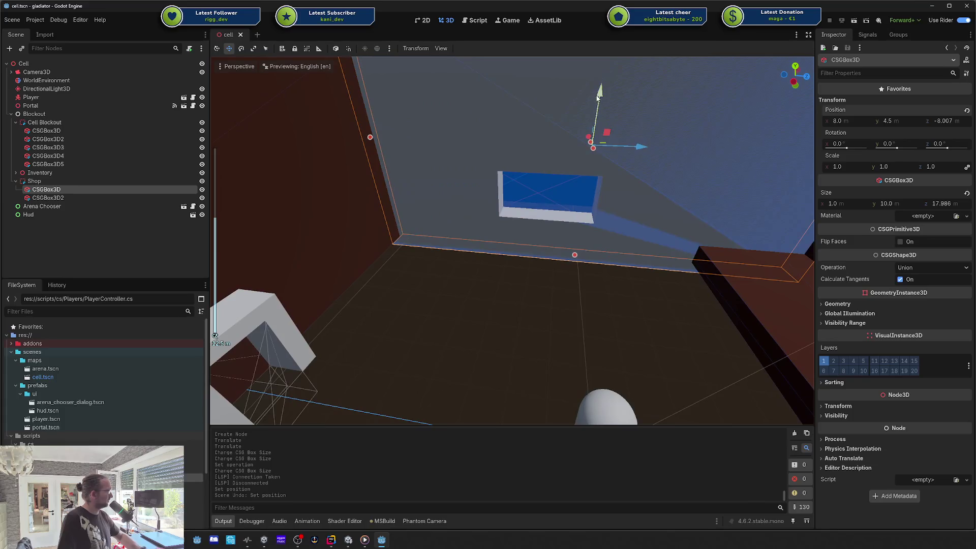
{"action": "left_click_drag", "start_coordinate": [600, 94], "coordinate": [600, 90]}
{"action": "key", "text": "ctrl+z"}
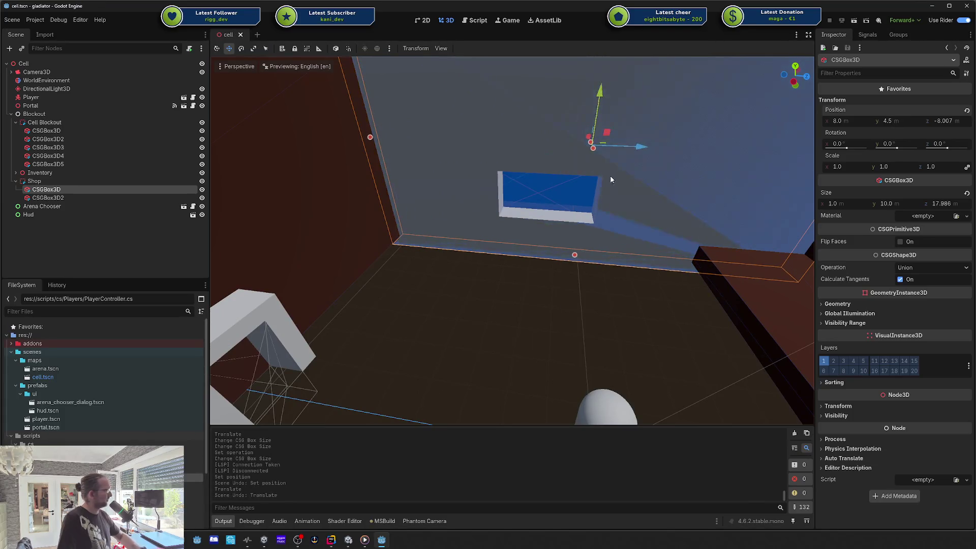
{"action": "scroll", "coordinate": [532, 145], "scroll_direction": "down", "scroll_amount": 3}
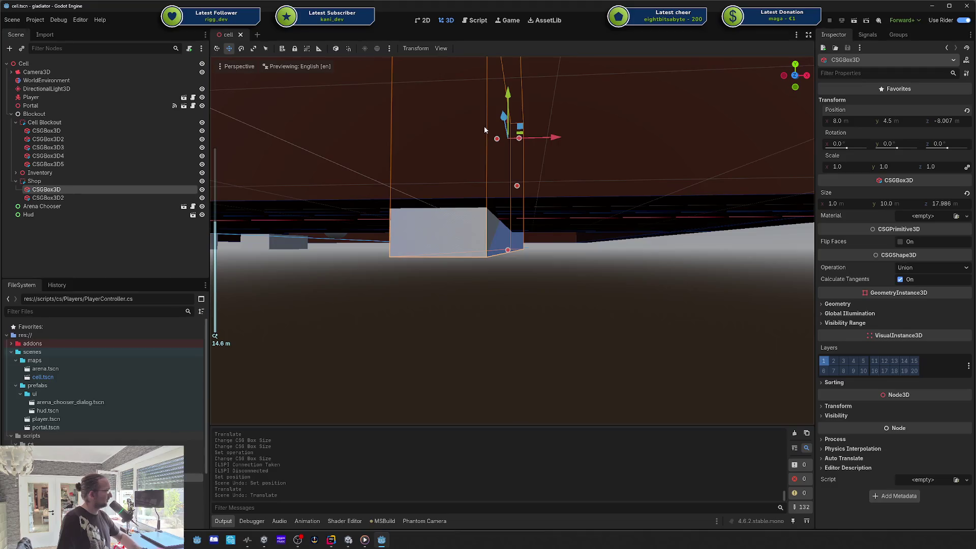
{"action": "left_click_drag", "start_coordinate": [509, 94], "coordinate": [508, 82]}
{"action": "scroll", "coordinate": [469, 86], "scroll_direction": "down", "scroll_amount": 4}
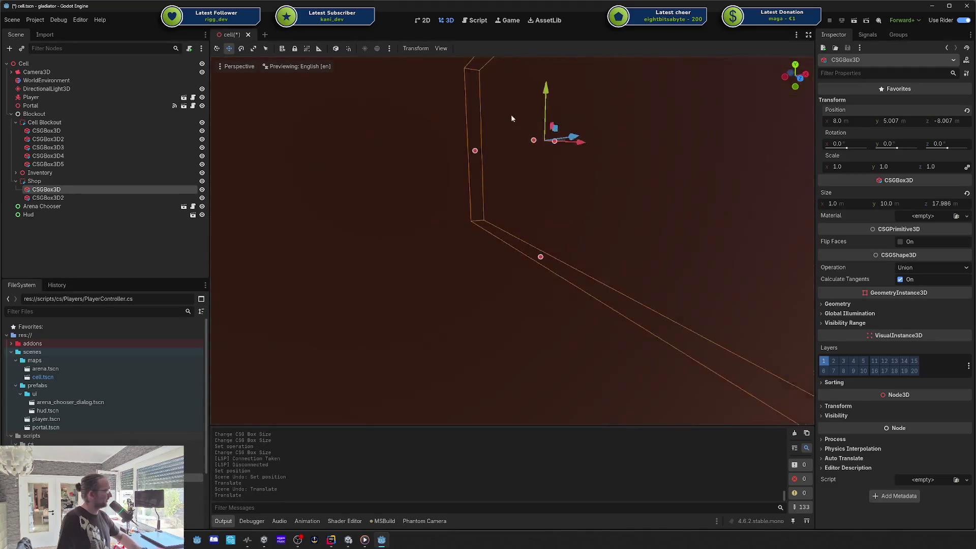
{"action": "left_click", "coordinate": [532, 263]}
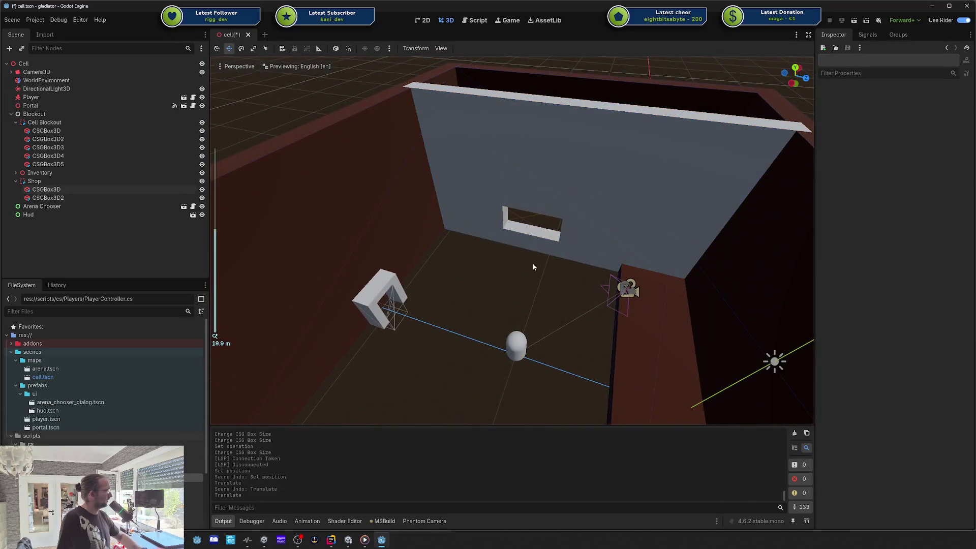
{"action": "mouse_move", "coordinate": [532, 262]}
{"action": "left_mouse_down"}
{"action": "mouse_move", "coordinate": [488, 294]}
{"action": "mouse_move", "coordinate": [401, 283]}
{"action": "mouse_move", "coordinate": [502, 269]}
{"action": "left_mouse_up"}
{"action": "scroll", "coordinate": [524, 244], "scroll_direction": "down", "scroll_amount": 2}
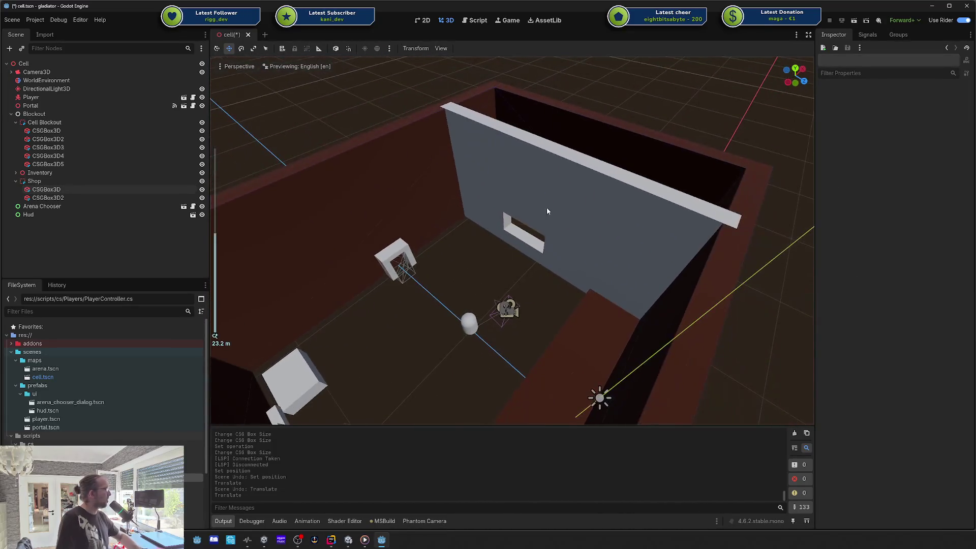
- Add a MeshInstance3D node under Shop
{"action": "left_click", "coordinate": [33, 182]}
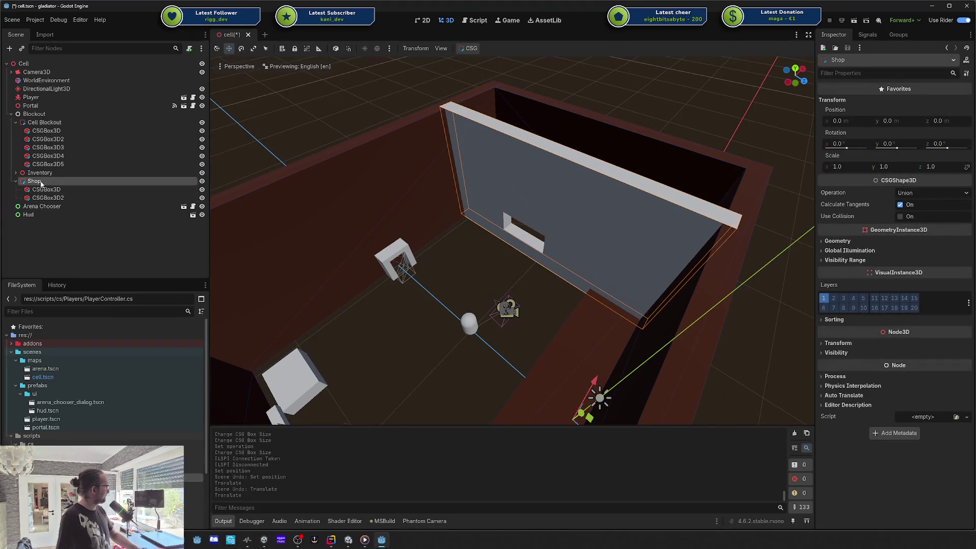
{"action": "right_click", "coordinate": [41, 184]}
{"action": "left_click", "coordinate": [67, 191]}
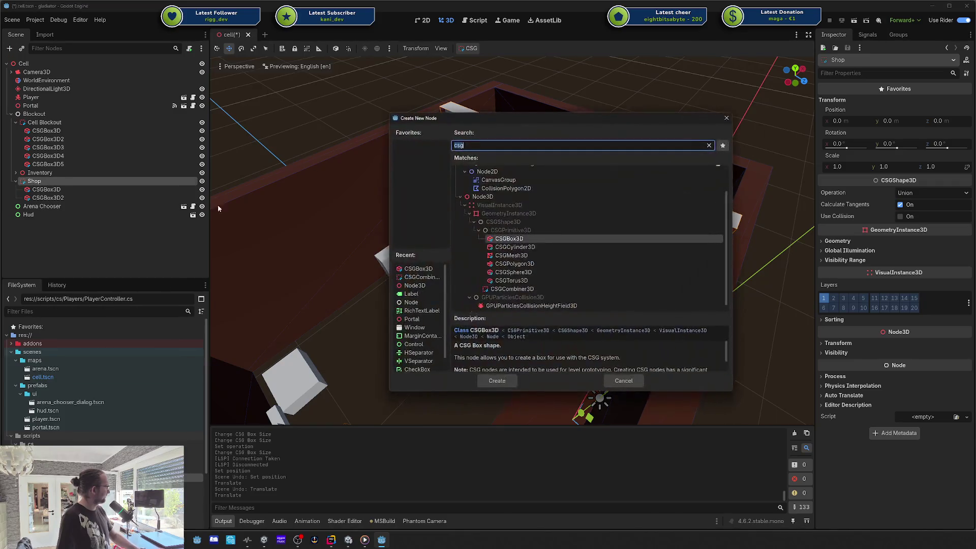
{"action": "type", "text": "meshi"}
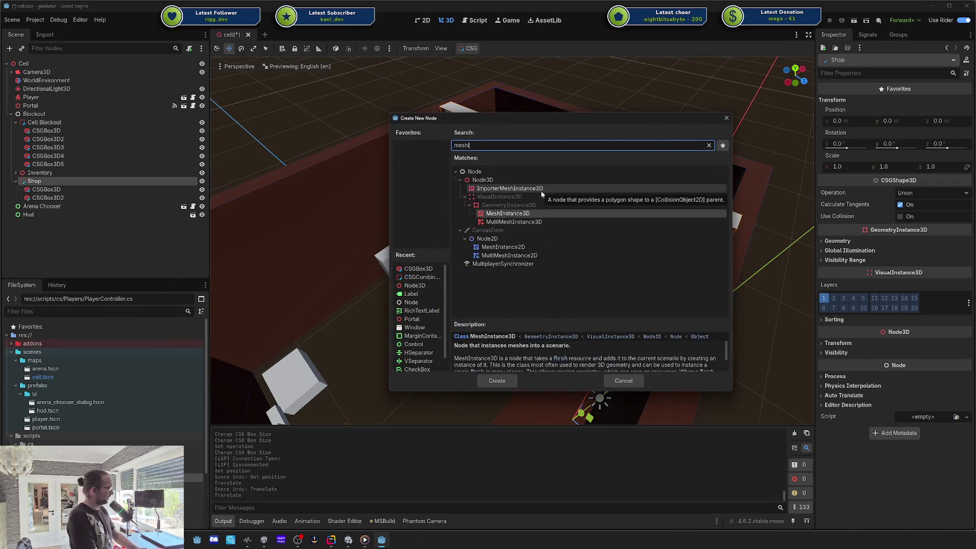
{"action": "key", "text": "Return"}
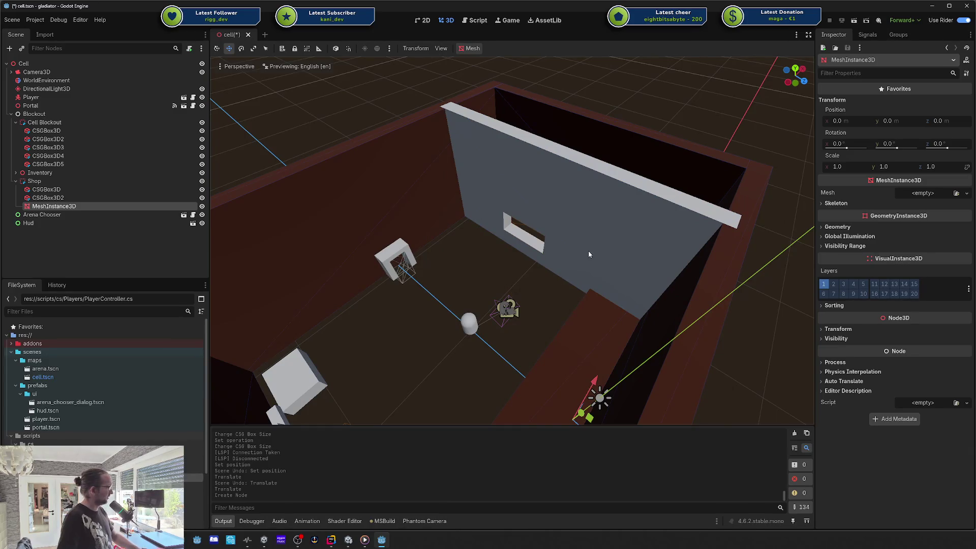
{"action": "mouse_move", "coordinate": [581, 413]}
{"action": "left_mouse_down"}
{"action": "mouse_move", "coordinate": [536, 271]}
{"action": "mouse_move", "coordinate": [548, 258]}
{"action": "left_mouse_up"}
{"action": "key", "text": "ctrl+z"}
{"action": "key", "text": "ctrl+shift+z"}
{"action": "key", "text": "ctrl+z"}
{"action": "mouse_move", "coordinate": [588, 423]}
{"action": "left_mouse_down"}
{"action": "mouse_move", "coordinate": [614, 361]}
{"action": "mouse_move", "coordinate": [490, 383]}
{"action": "mouse_move", "coordinate": [531, 239]}
{"action": "mouse_move", "coordinate": [559, 277]}
{"action": "mouse_move", "coordinate": [537, 265]}
{"action": "left_mouse_up"}
{"action": "scroll", "coordinate": [534, 269], "scroll_direction": "down", "scroll_amount": 5}
- Give the mesh a new CapsuleMesh at Y 1.0, move it behind the window, and save
{"action": "left_click", "coordinate": [934, 193]}
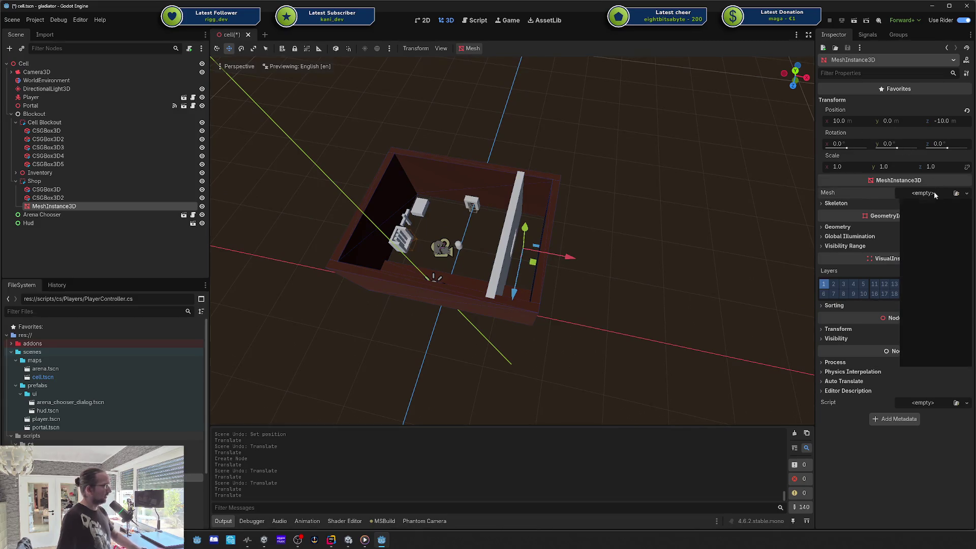
{"action": "left_click", "coordinate": [932, 250]}
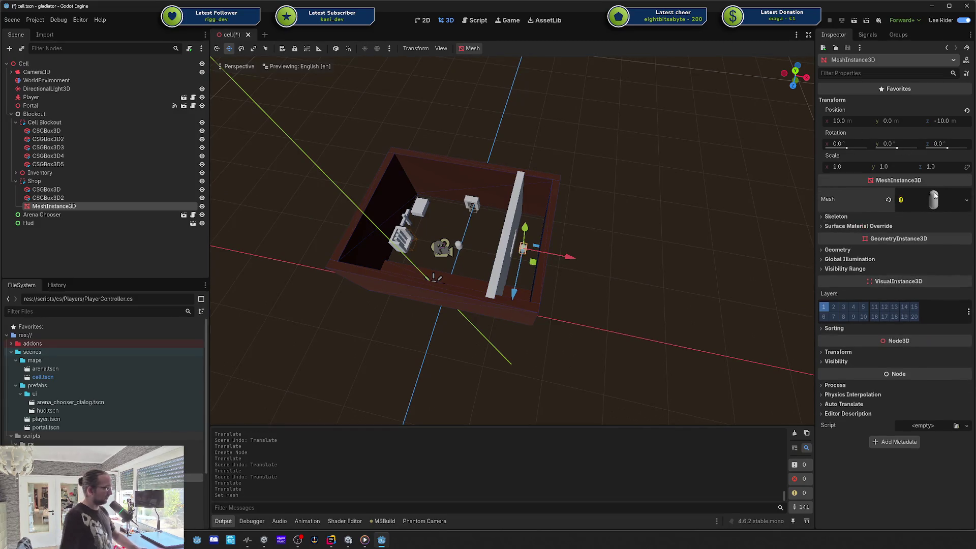
{"action": "left_click", "coordinate": [898, 120]}
{"action": "type", "text": "13"}
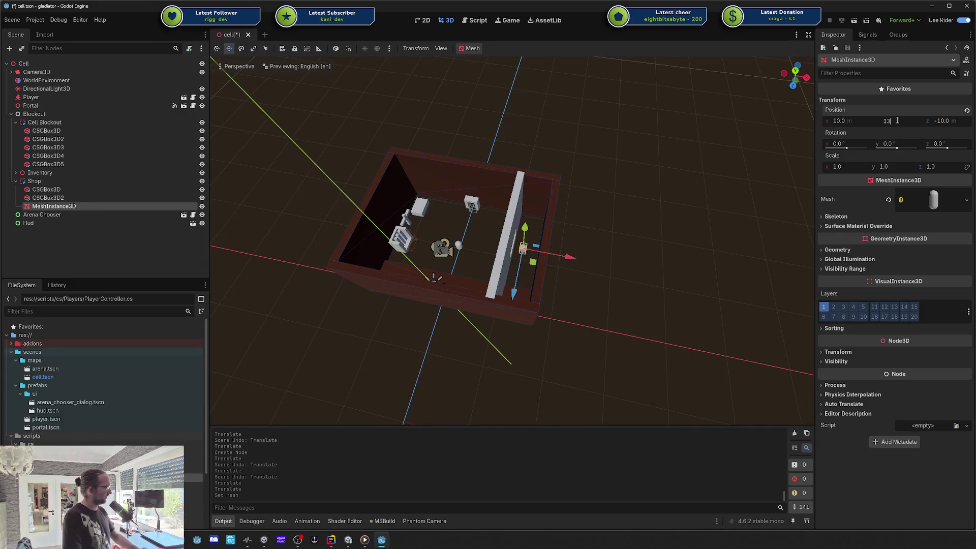
{"action": "key", "text": "Return"}
{"action": "key", "text": "f"}
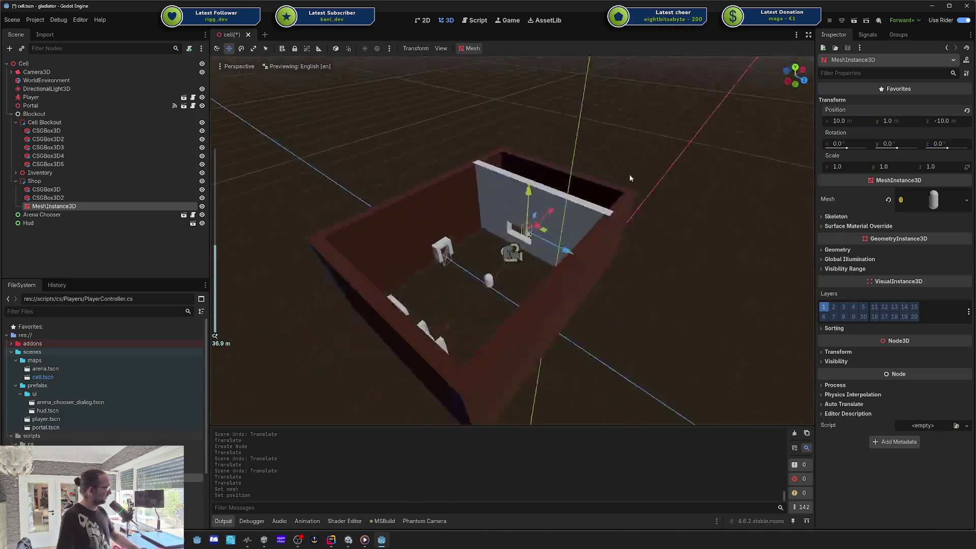
{"action": "scroll", "coordinate": [556, 208], "scroll_direction": "up", "scroll_amount": 3}
{"action": "scroll", "coordinate": [556, 209], "scroll_direction": "up", "scroll_amount": 6}
{"action": "left_click_drag", "start_coordinate": [677, 192], "coordinate": [582, 228]}
{"action": "mouse_move", "coordinate": [625, 273]}
{"action": "left_mouse_down"}
{"action": "mouse_move", "coordinate": [574, 268]}
{"action": "mouse_move", "coordinate": [675, 196]}
{"action": "mouse_move", "coordinate": [618, 198]}
{"action": "mouse_move", "coordinate": [615, 210]}
{"action": "mouse_move", "coordinate": [634, 214]}
{"action": "mouse_move", "coordinate": [604, 211]}
{"action": "left_mouse_up"}
{"action": "key", "text": "ctrl+s"}
{"action": "key", "text": "ctrl+s"}
- Lower the window cutout box CSGBox3D2 to Y 1.872, save, and run the game
{"action": "left_click", "coordinate": [127, 197]}
{"action": "left_click_drag", "start_coordinate": [578, 114], "coordinate": [574, 134]}
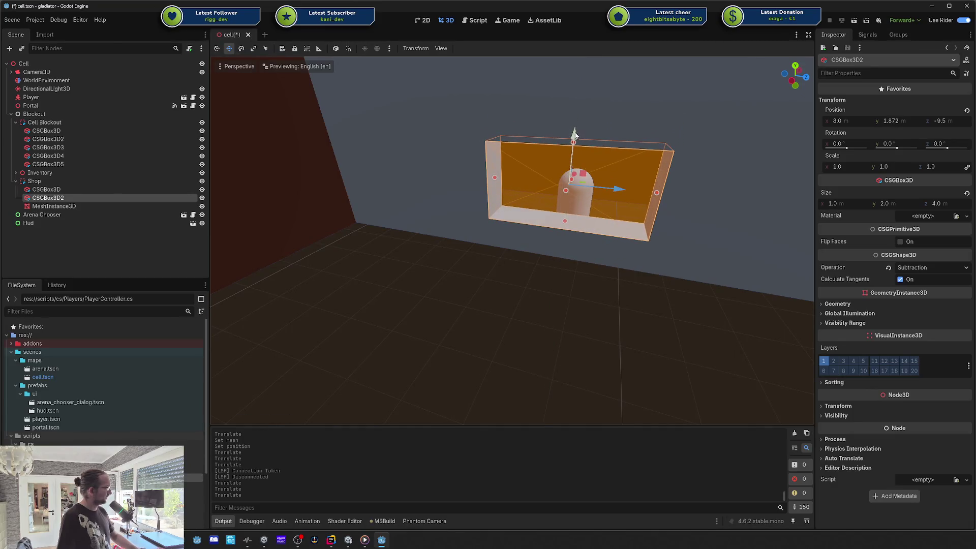
{"action": "scroll", "coordinate": [573, 134], "scroll_direction": "down", "scroll_amount": 4}
{"action": "key", "text": "ctrl+s"}
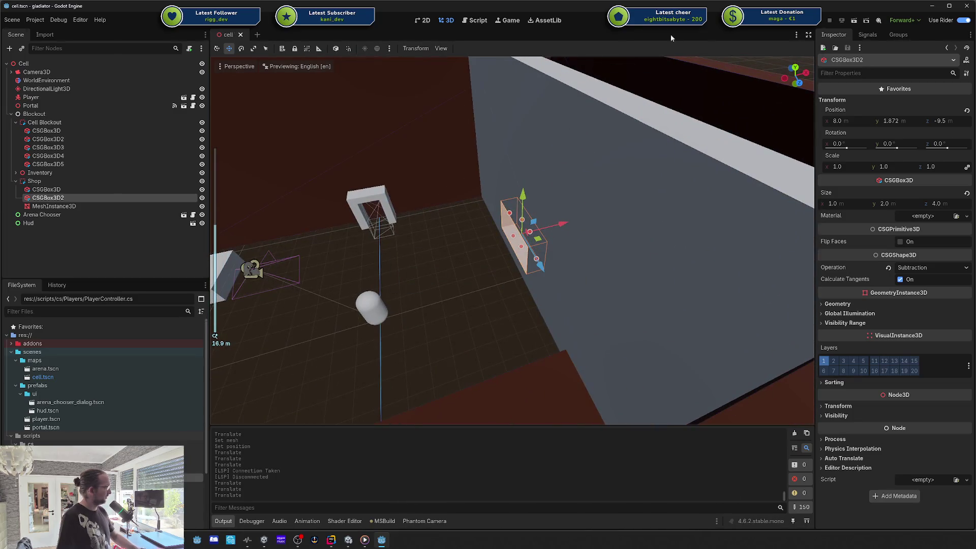
{"action": "left_click", "coordinate": [805, 23]}
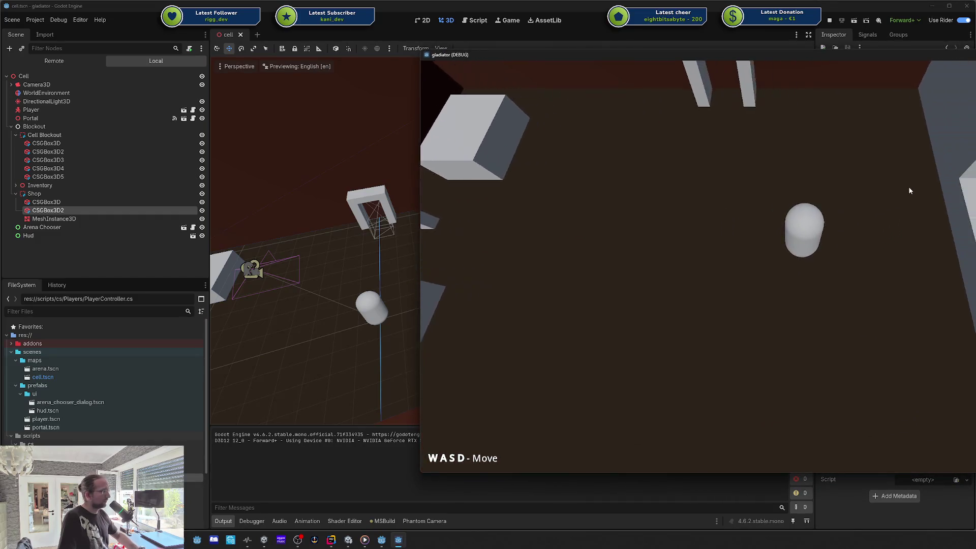
- Stop the running game and enable Use Collision on the Shop node
{"action": "key", "text": "d"}
{"action": "key", "text": "d"}
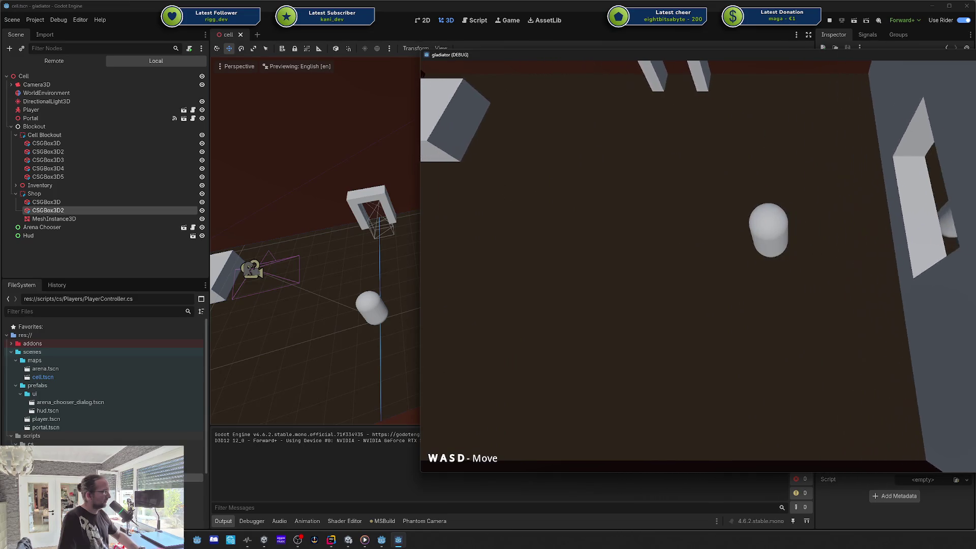
{"action": "key", "text": "F8"}
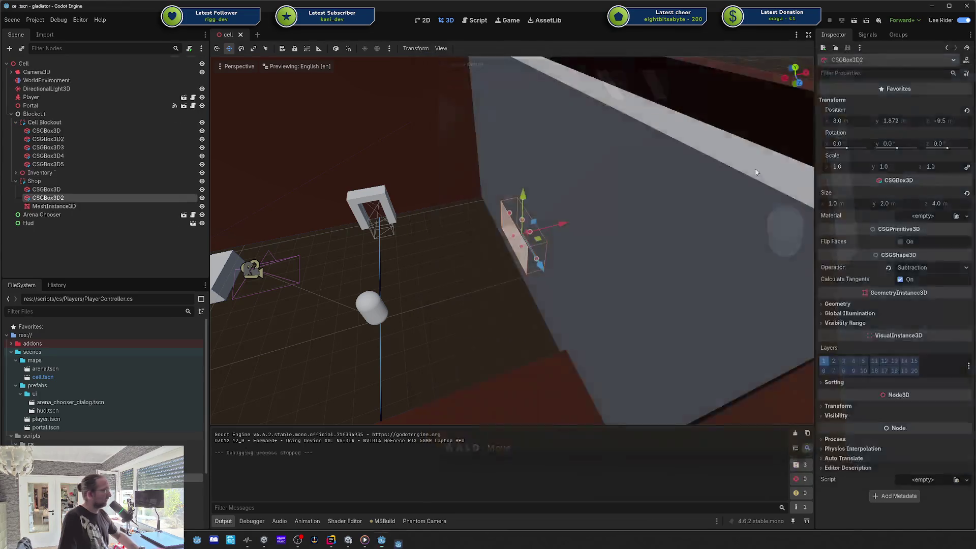
{"action": "left_click", "coordinate": [51, 181]}
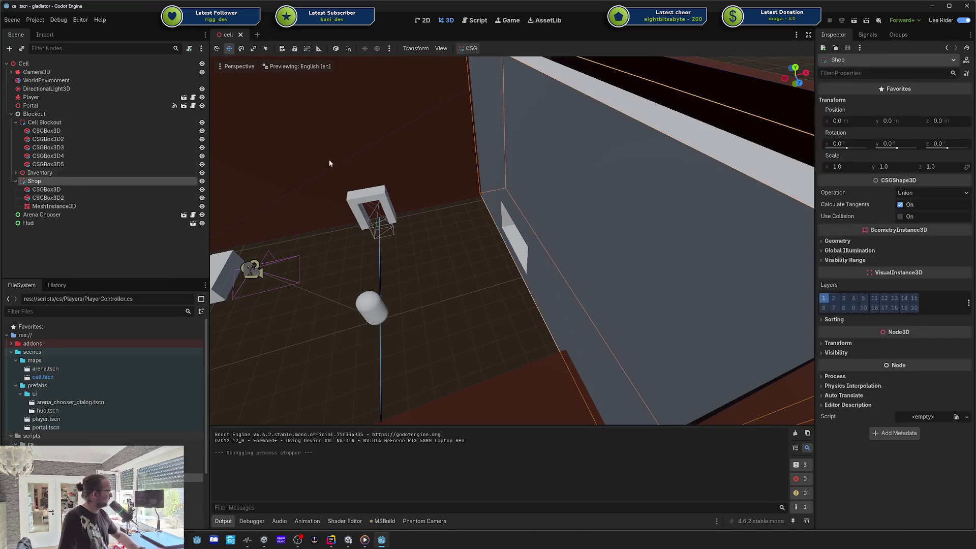
{"action": "left_click", "coordinate": [899, 218]}
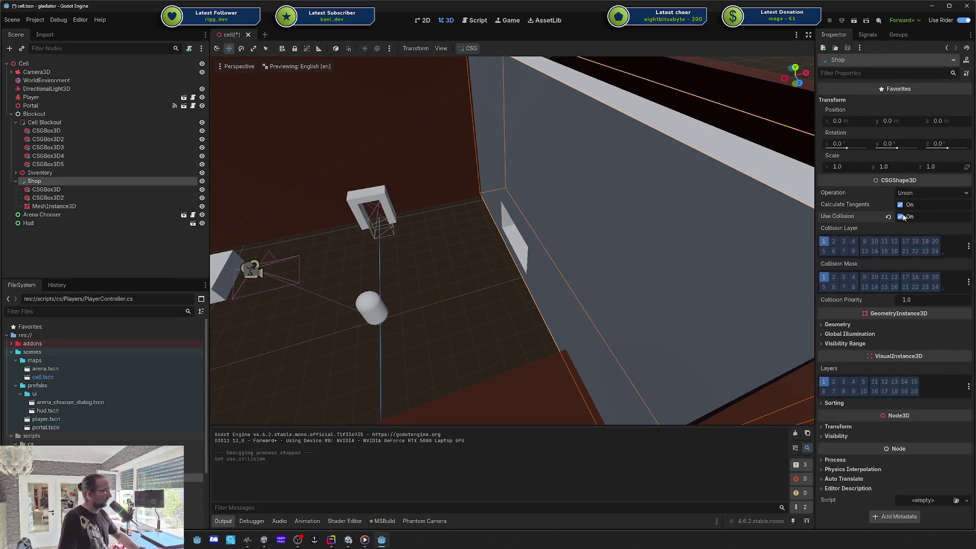
- Thicken the Shop wall box and playtest walking the player against it
{"action": "left_click", "coordinate": [48, 189]}
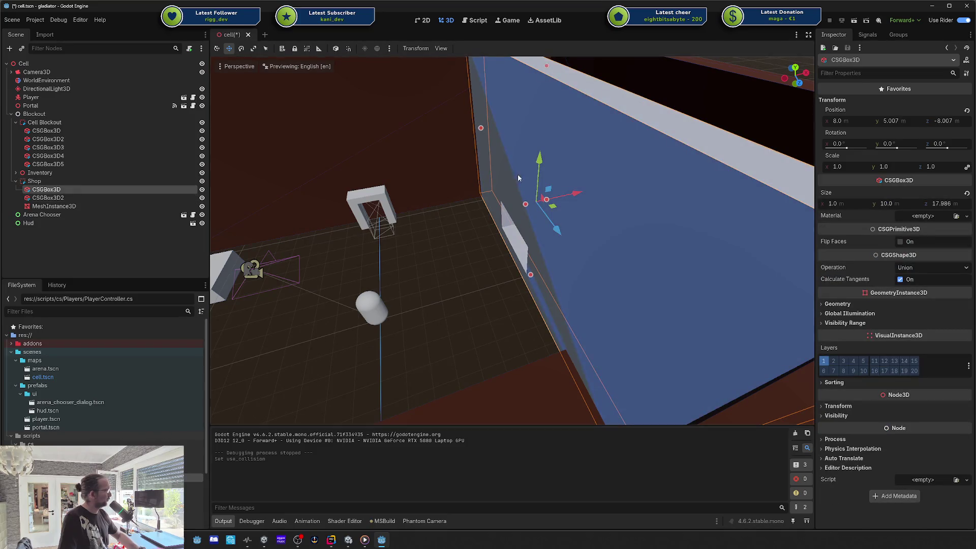
{"action": "scroll", "coordinate": [498, 198], "scroll_direction": "down", "scroll_amount": 5}
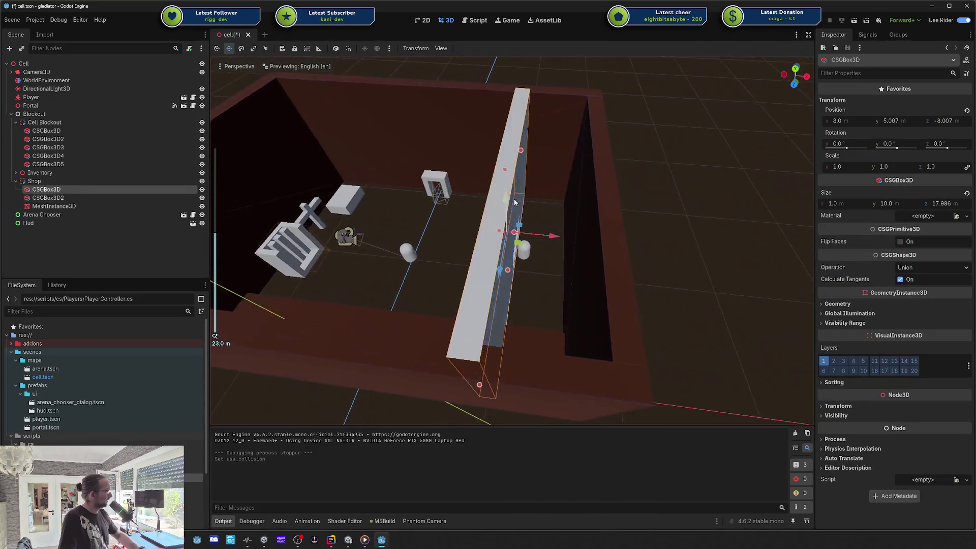
{"action": "left_click_drag", "start_coordinate": [515, 202], "coordinate": [523, 232]}
{"action": "key", "text": "ctrl+s"}
{"action": "key", "text": "F5"}
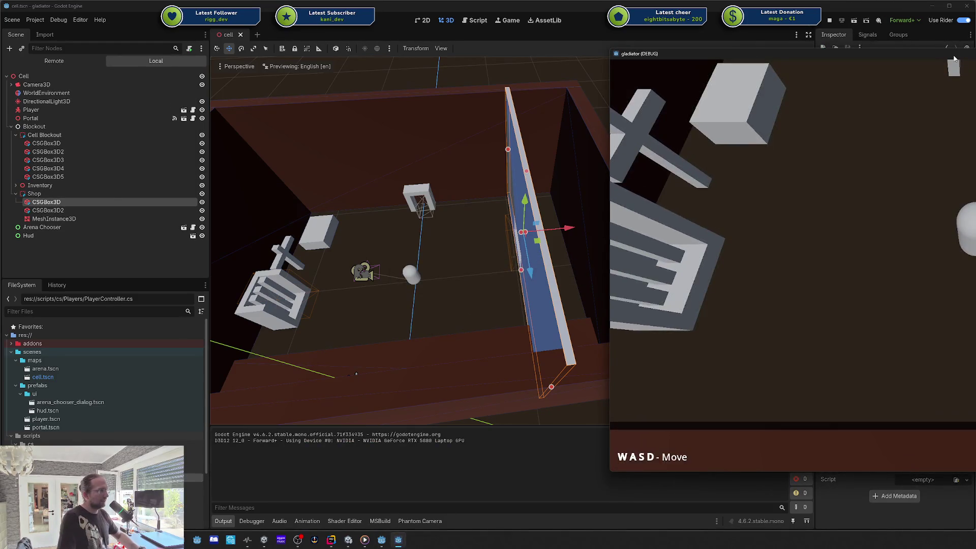
{"action": "key", "text": "d"}
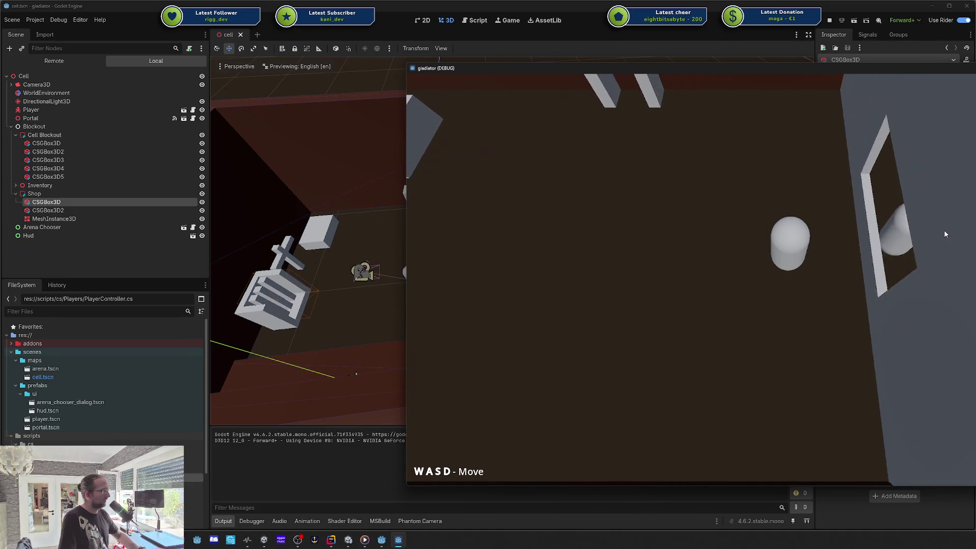
{"action": "key", "text": "a"}
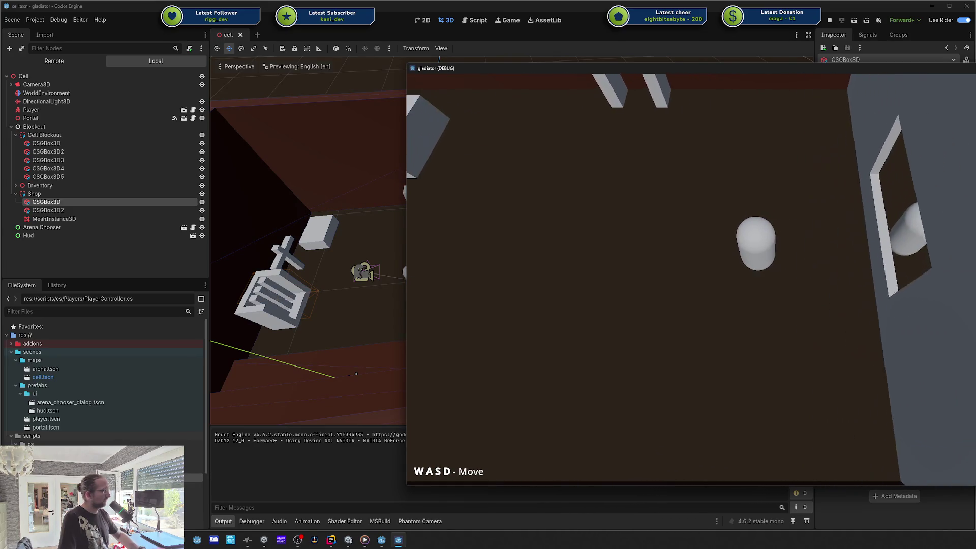
- Shrink the wall to 2.454 m tall, playtest again, then stop the game
{"action": "left_click_drag", "start_coordinate": [530, 176], "coordinate": [517, 256]}
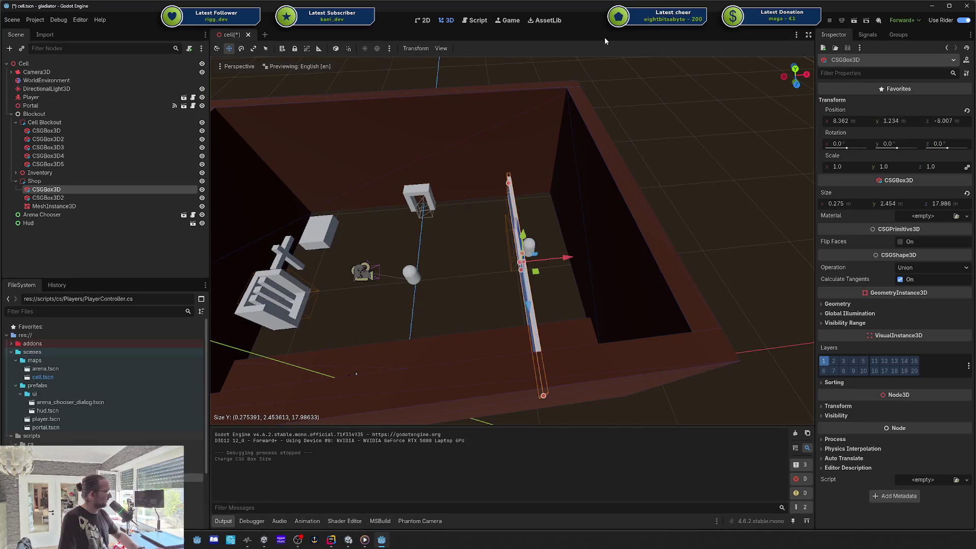
{"action": "key", "text": "F5"}
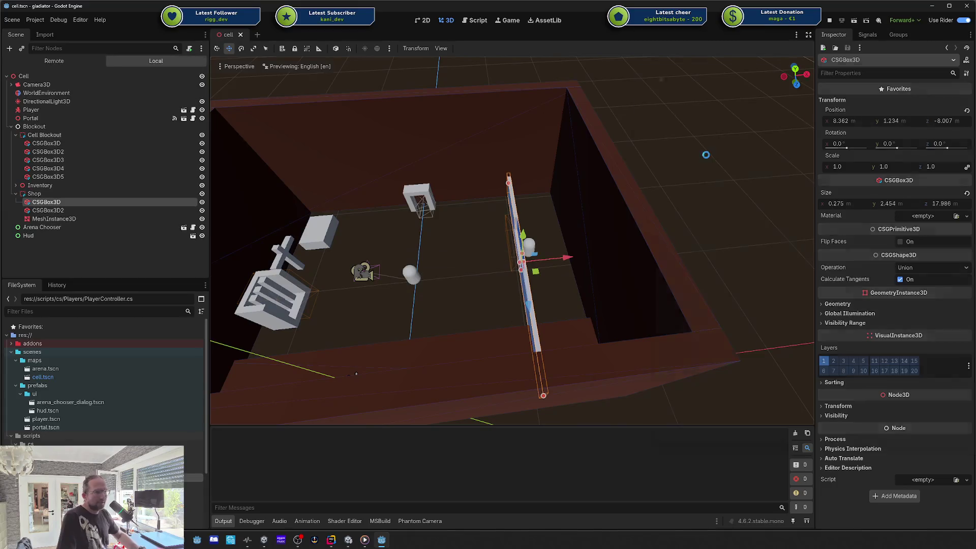
{"action": "left_click_drag", "start_coordinate": [699, 98], "coordinate": [681, 68]}
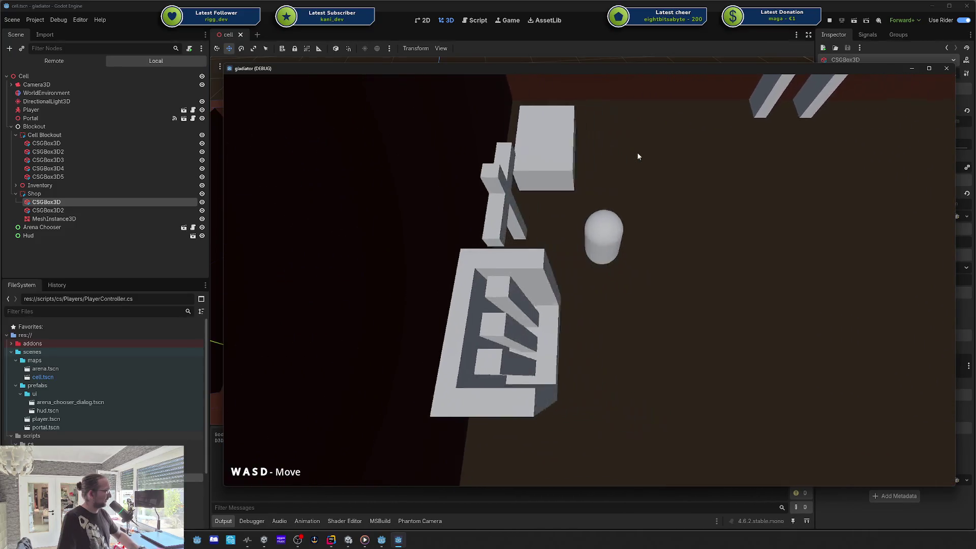
{"action": "key", "text": "F8"}
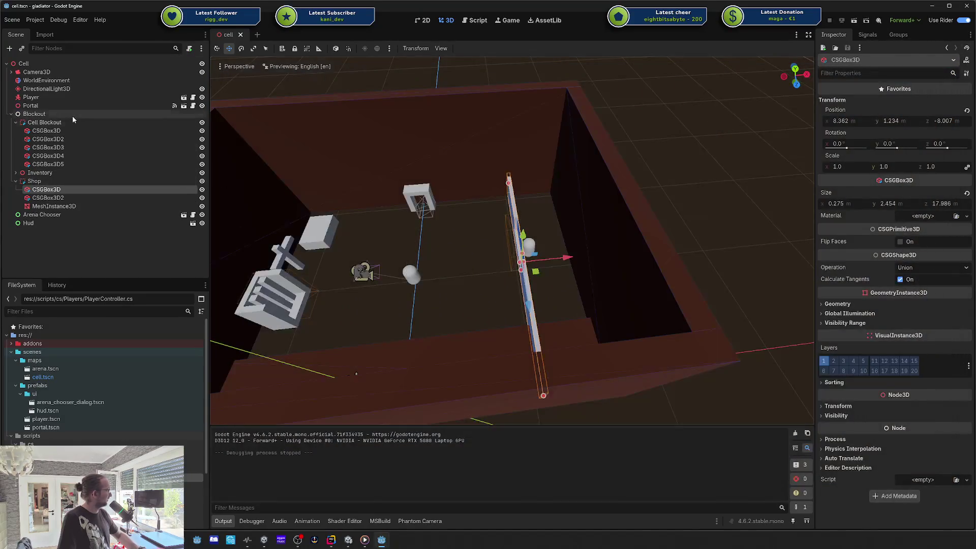
{"action": "left_click", "coordinate": [68, 122]}
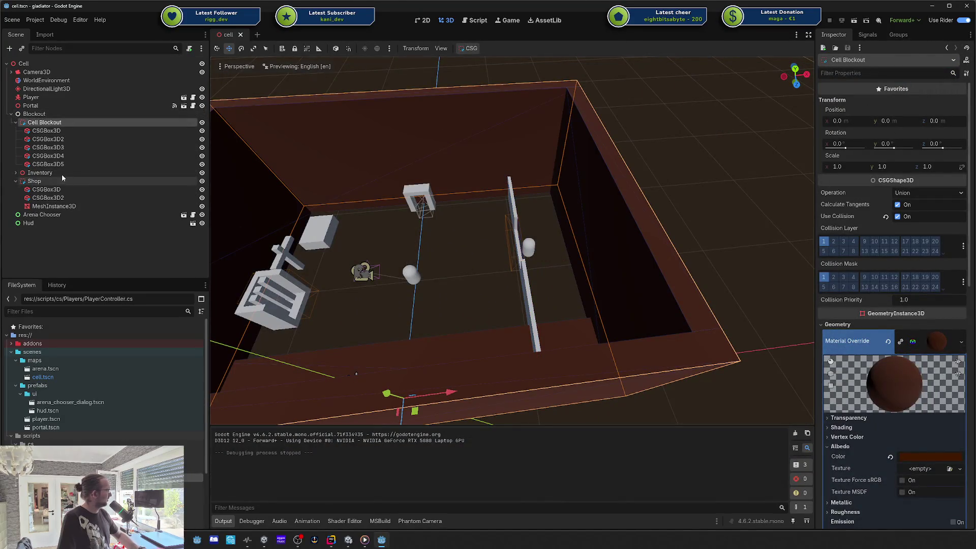
- Enable collision on the Weapon Store and Gear Holder props in the Inventory group
{"action": "left_click", "coordinate": [40, 173]}
{"action": "left_click", "coordinate": [16, 173]}
{"action": "left_click", "coordinate": [50, 189]}
{"action": "left_click", "coordinate": [49, 198], "text": "shift"}
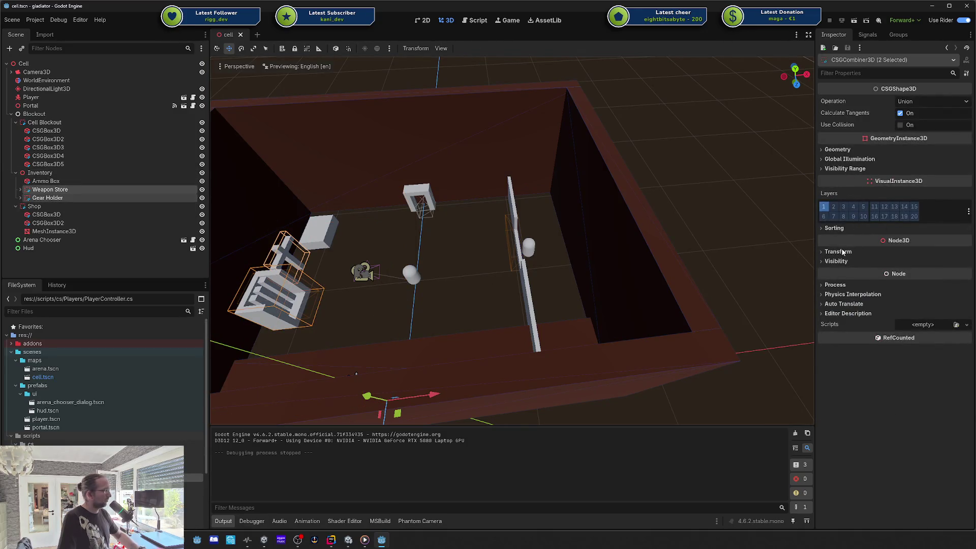
{"action": "left_click", "coordinate": [901, 125]}
- Run the game and walk the player capsule into the wall and past the boxes, zooming the camera
{"action": "key", "text": "F5"}
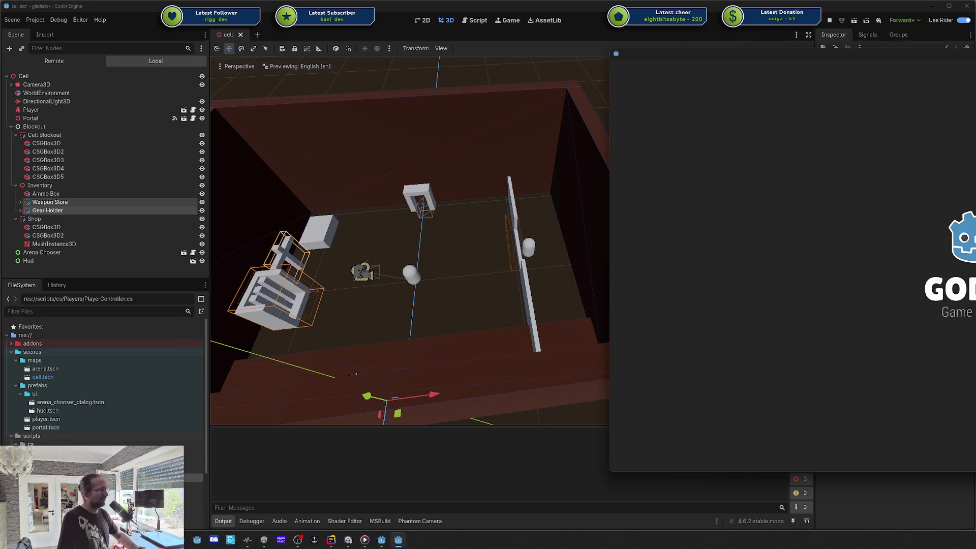
{"action": "key", "text": "d"}
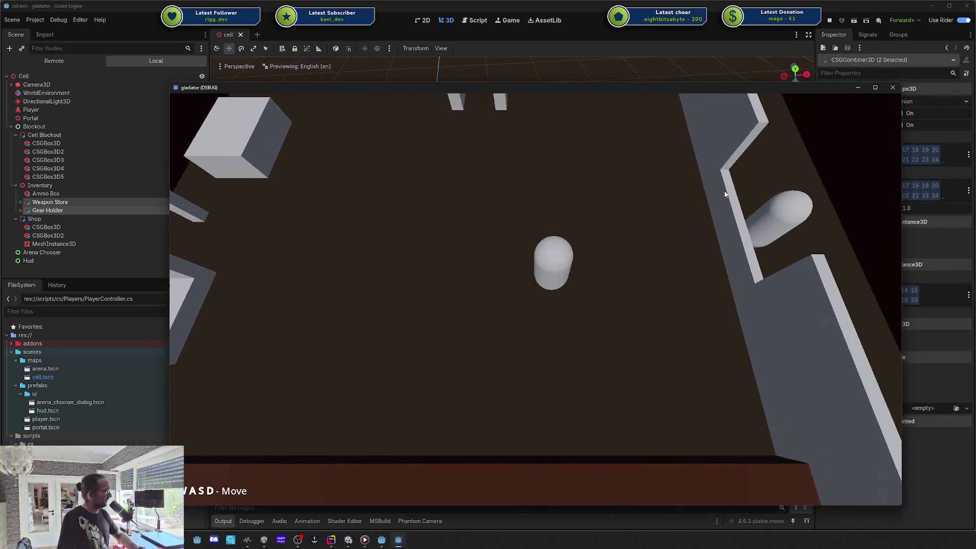
{"action": "key", "text": "a"}
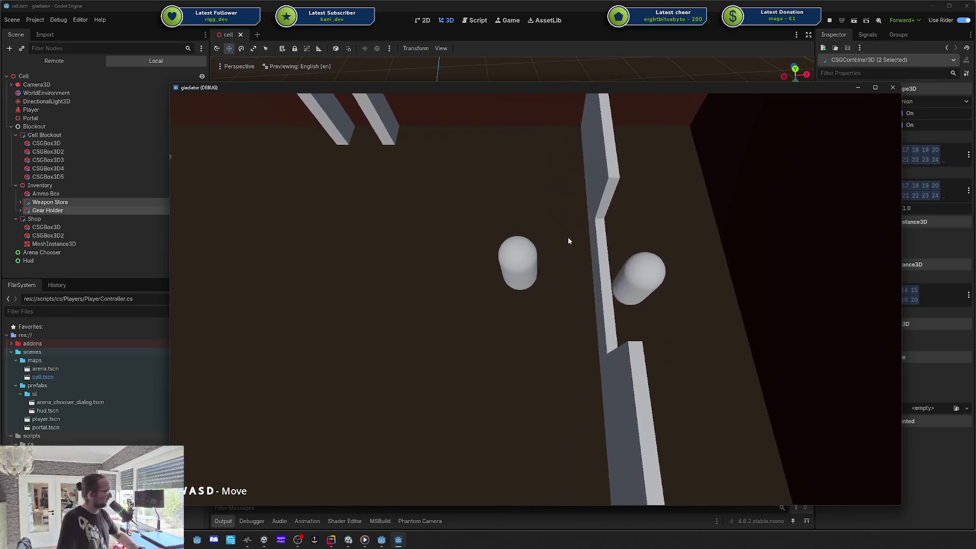
{"action": "key", "text": "a"}
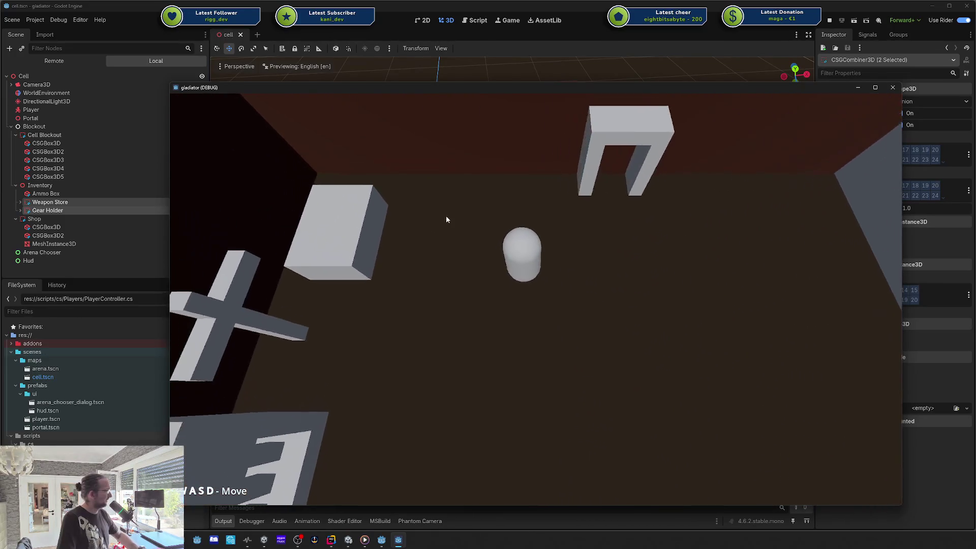
{"action": "key", "text": "w"}
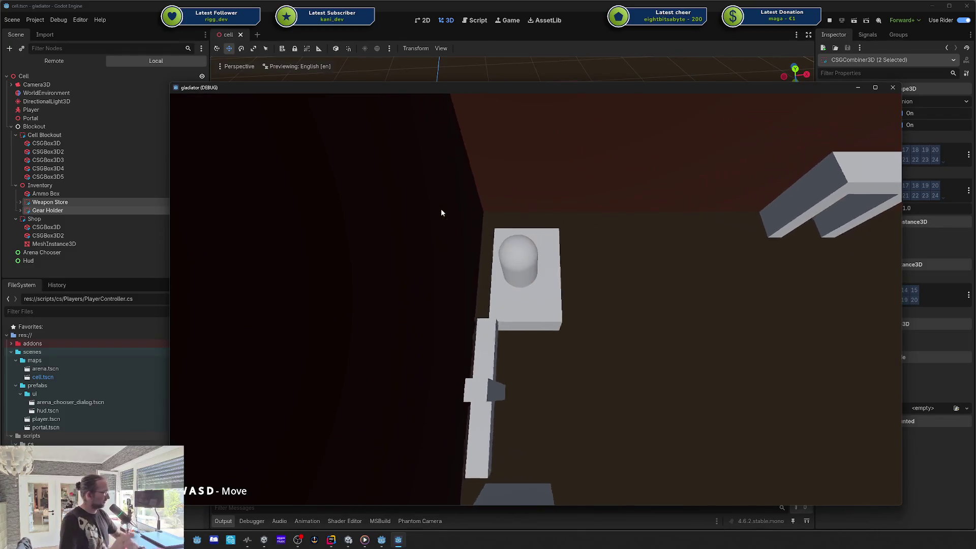
{"action": "scroll", "coordinate": [440, 208], "scroll_direction": "up", "scroll_amount": 3}
{"action": "scroll", "coordinate": [604, 148], "scroll_direction": "down", "scroll_amount": 5}
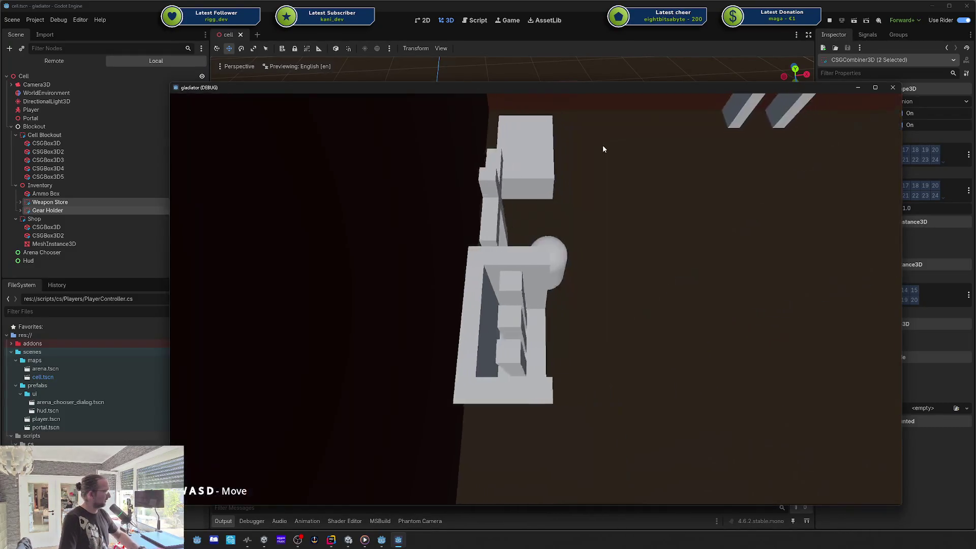
{"action": "scroll", "coordinate": [473, 148], "scroll_direction": "up", "scroll_amount": 4}
{"action": "scroll", "coordinate": [475, 154], "scroll_direction": "down", "scroll_amount": 4}
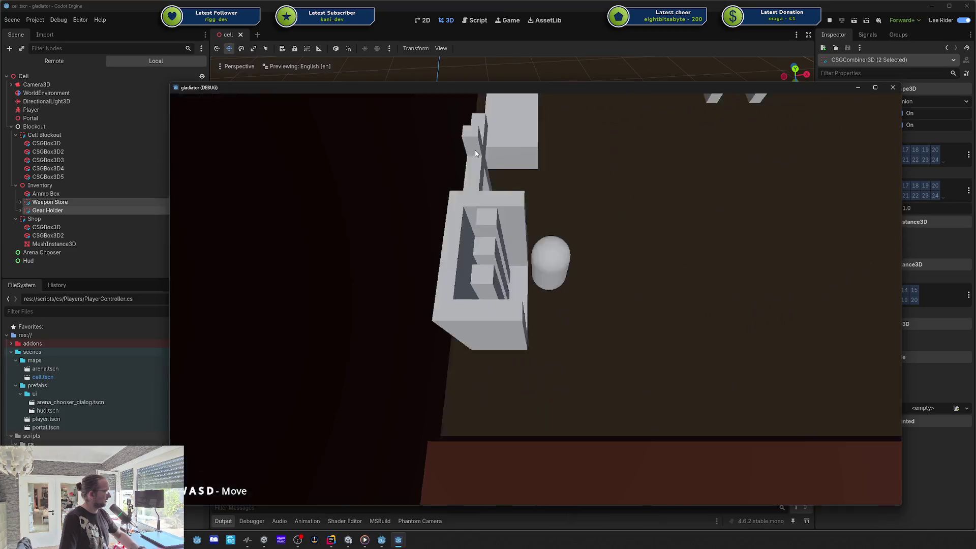
{"action": "key", "text": "w"}
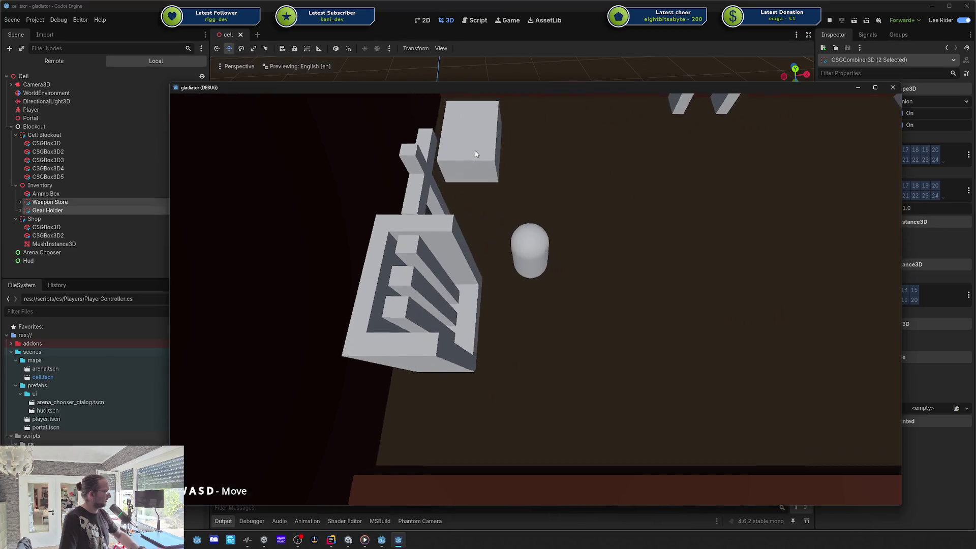
{"action": "key", "text": "w"}
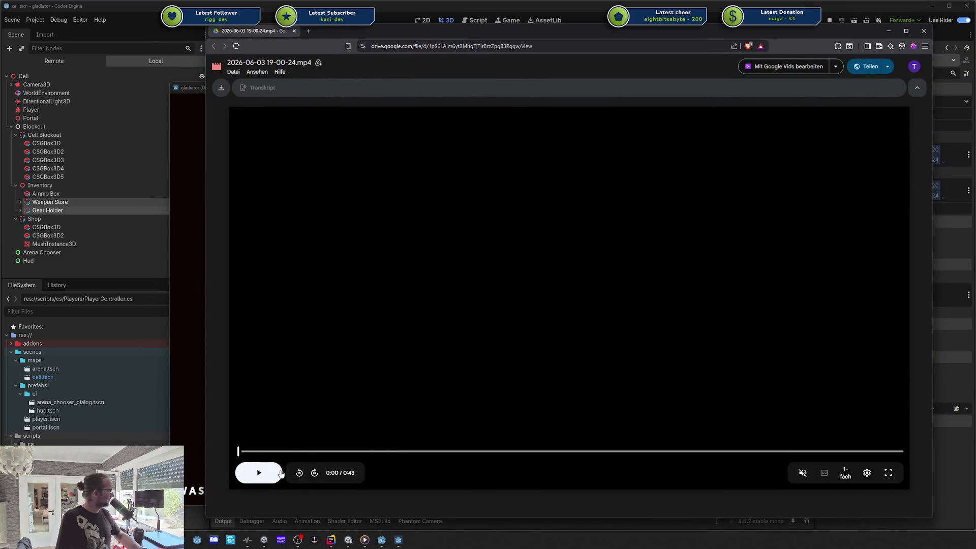
- Play the recorded Godot clip in Google Drive, then move the browser aside and return to Godot
{"action": "left_click", "coordinate": [275, 474]}
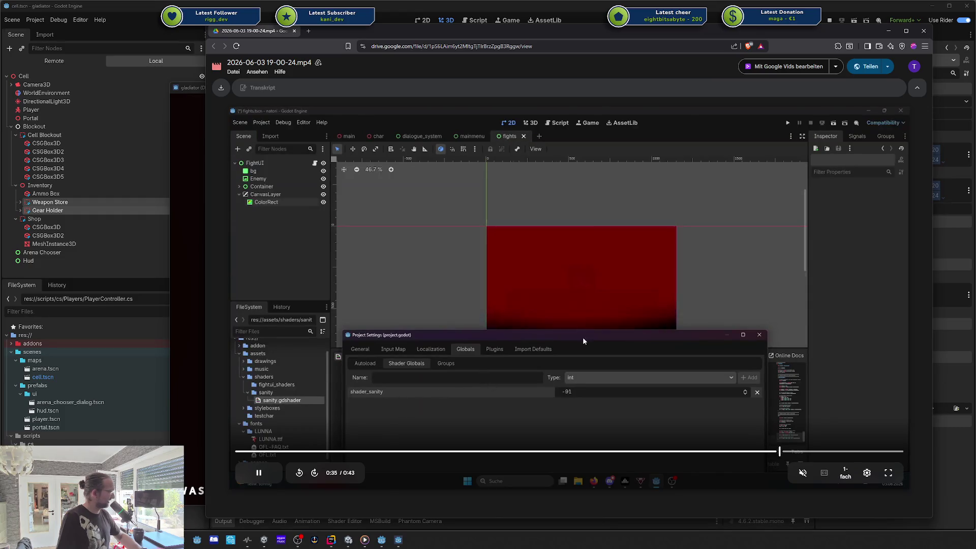
{"action": "left_click_drag", "start_coordinate": [434, 34], "coordinate": [505, 41]}
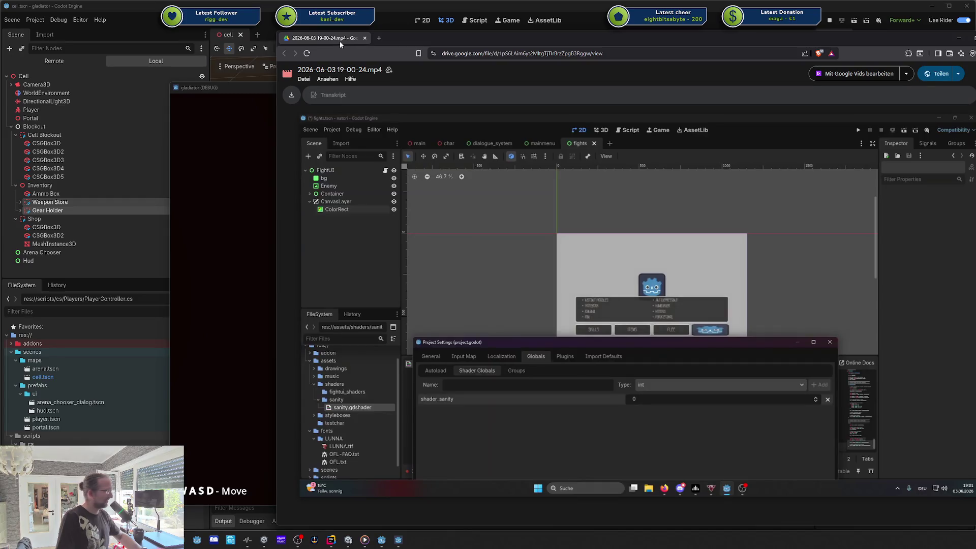
{"action": "key", "text": "alt+Tab"}
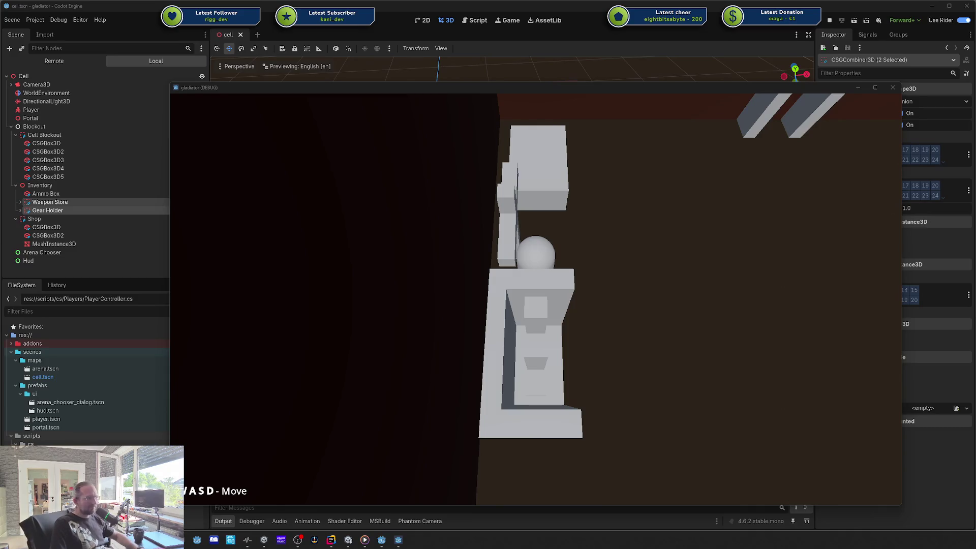
{"action": "left_click_drag", "start_coordinate": [577, 90], "coordinate": [594, 82]}
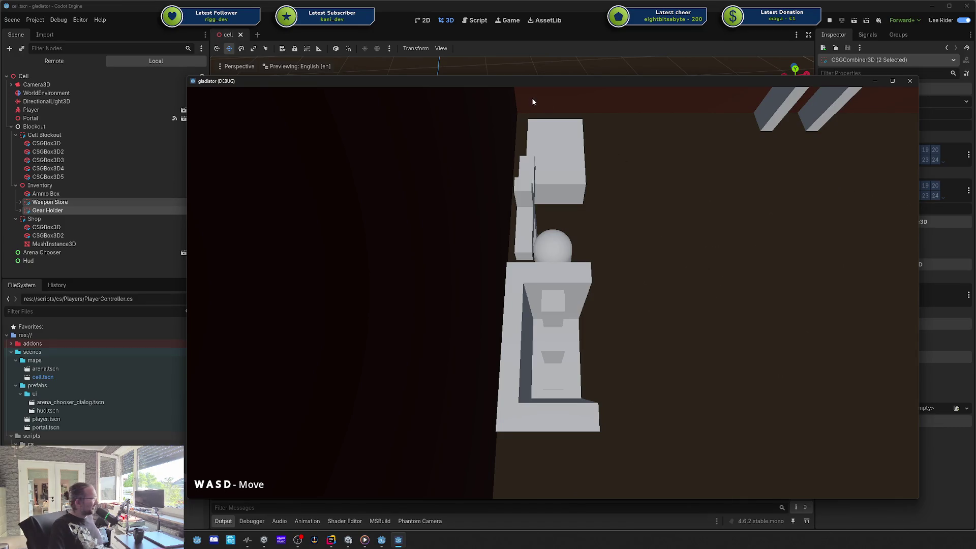
{"action": "mouse_move", "coordinate": [523, 87]}
{"action": "left_mouse_down"}
{"action": "mouse_move", "coordinate": [551, 80]}
{"action": "mouse_move", "coordinate": [541, 85]}
{"action": "left_mouse_up"}
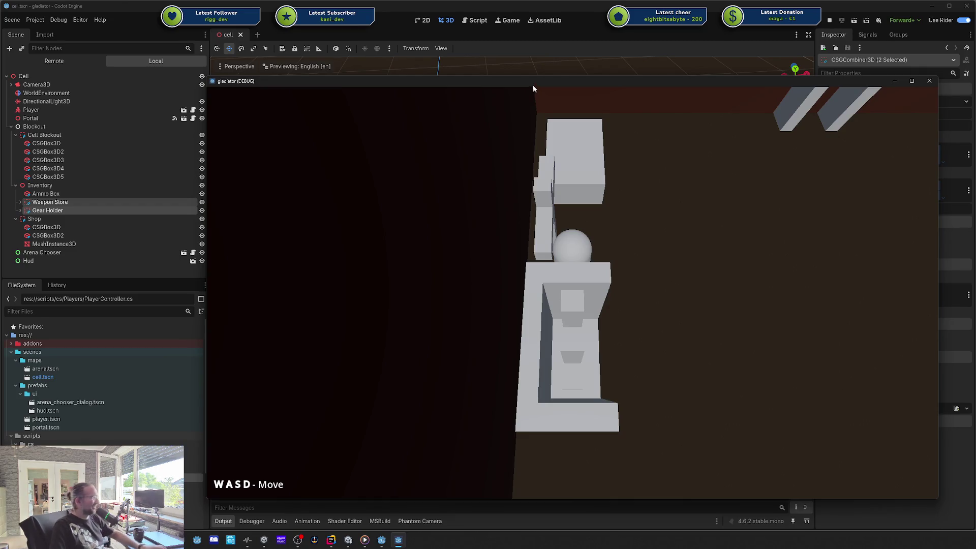
{"action": "left_click_drag", "start_coordinate": [534, 82], "coordinate": [507, 85]}
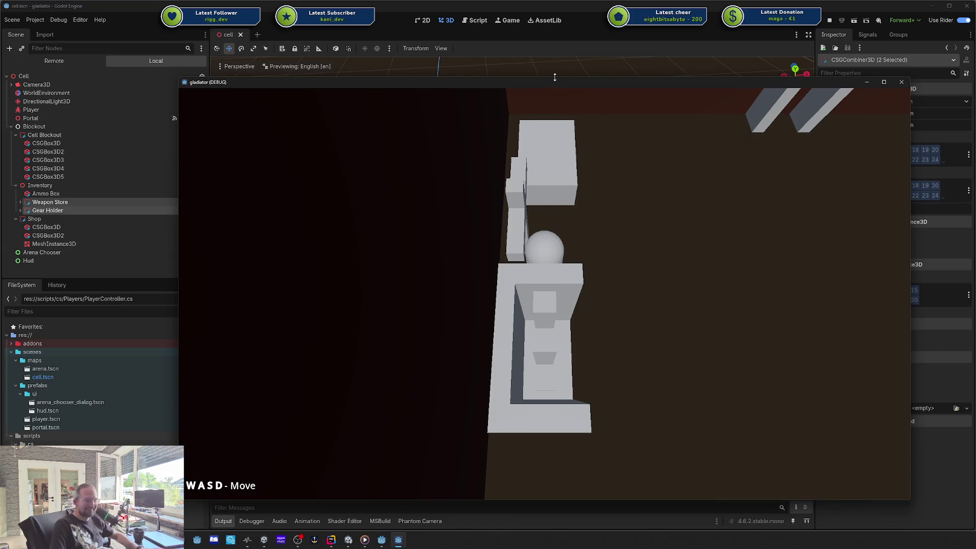
{"action": "left_click_drag", "start_coordinate": [507, 86], "coordinate": [446, 84]}
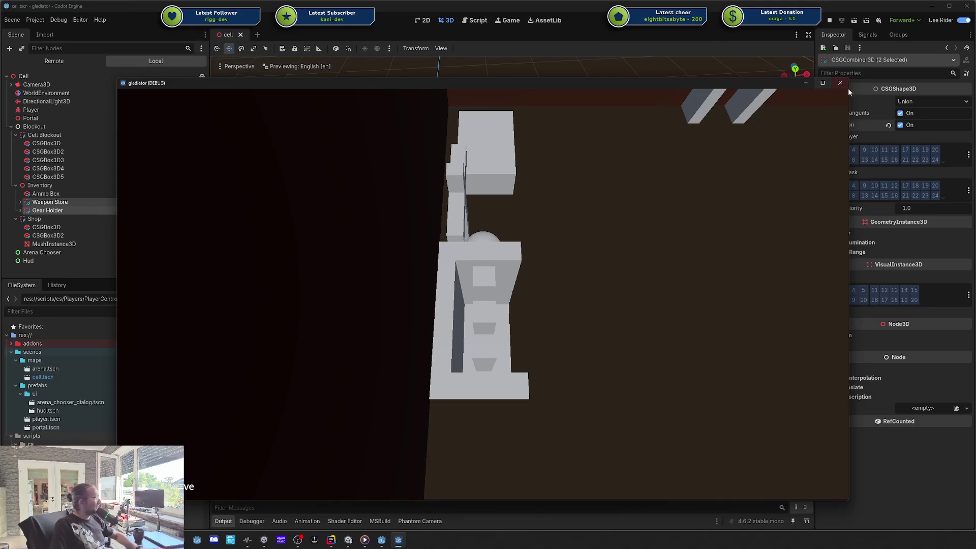
{"action": "left_click", "coordinate": [839, 83]}
- Look down on the room and inspect the PhantomCameraHost under the cell scene's Camera3D
{"action": "mouse_move", "coordinate": [281, 242]}
{"action": "left_mouse_down"}
{"action": "mouse_move", "coordinate": [486, 233]}
{"action": "mouse_move", "coordinate": [526, 252]}
{"action": "mouse_move", "coordinate": [490, 251]}
{"action": "mouse_move", "coordinate": [583, 234]}
{"action": "left_mouse_up"}
{"action": "scroll", "coordinate": [584, 234], "scroll_direction": "up", "scroll_amount": 5}
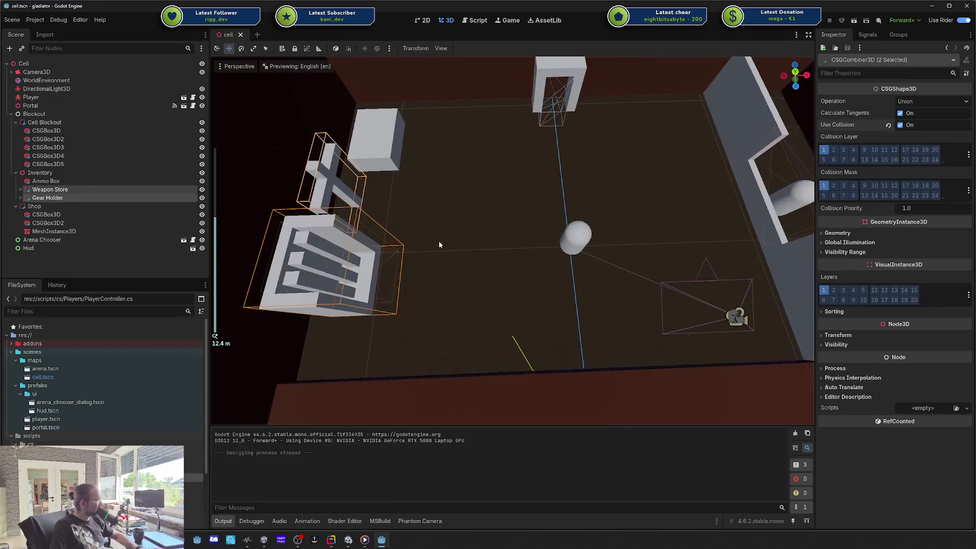
{"action": "left_click", "coordinate": [73, 71]}
{"action": "left_click", "coordinate": [12, 72]}
{"action": "left_click", "coordinate": [49, 80]}
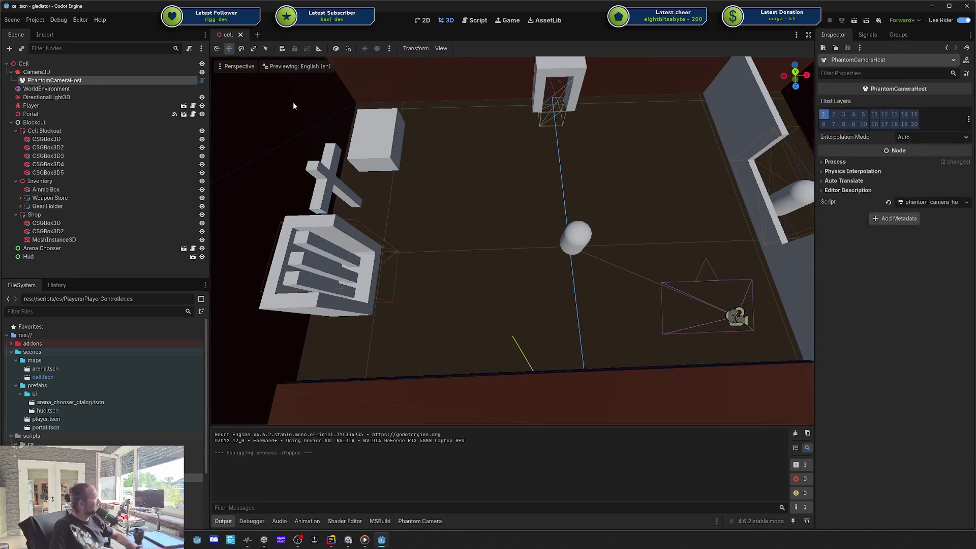
{"action": "left_click", "coordinate": [15, 72]}
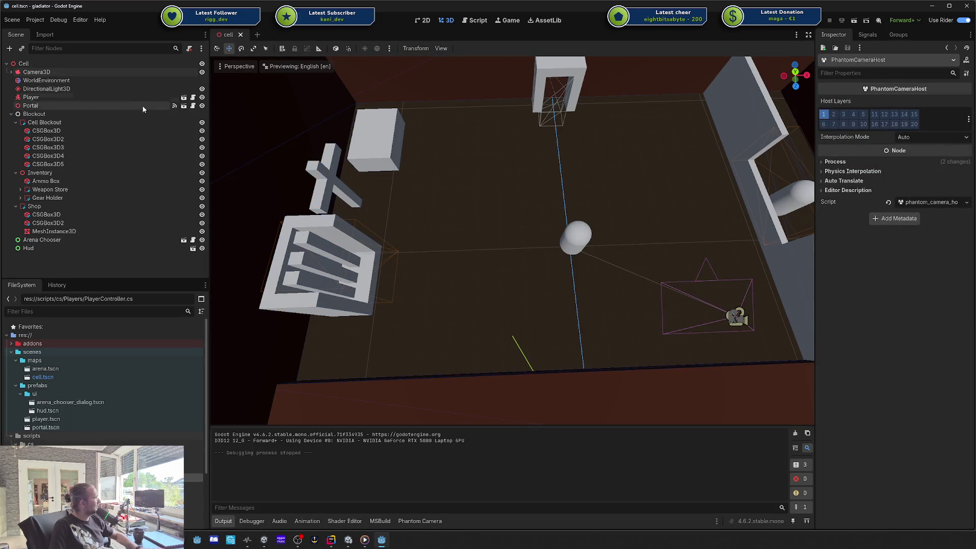
- Open the Player scene and select its PhantomCamera3D
{"action": "left_click", "coordinate": [102, 97]}
{"action": "left_click", "coordinate": [184, 97]}
{"action": "left_click", "coordinate": [61, 80]}
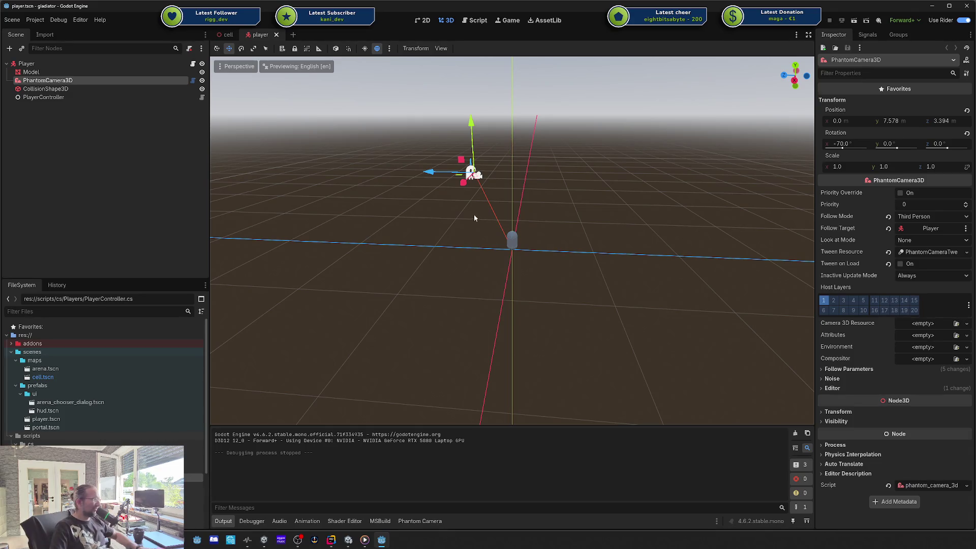
- Set the PhantomCamera3D's Follow Mode to Framed under Follow Parameters and save player.tscn
{"action": "left_click_drag", "start_coordinate": [472, 214], "coordinate": [434, 229]}
{"action": "scroll", "coordinate": [487, 142], "scroll_direction": "up", "scroll_amount": 3}
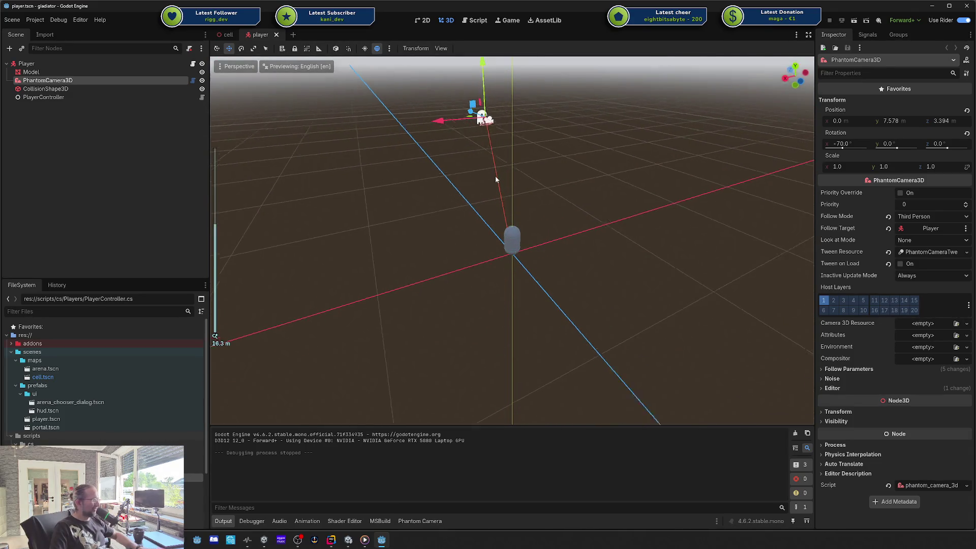
{"action": "key", "text": "KP_4"}
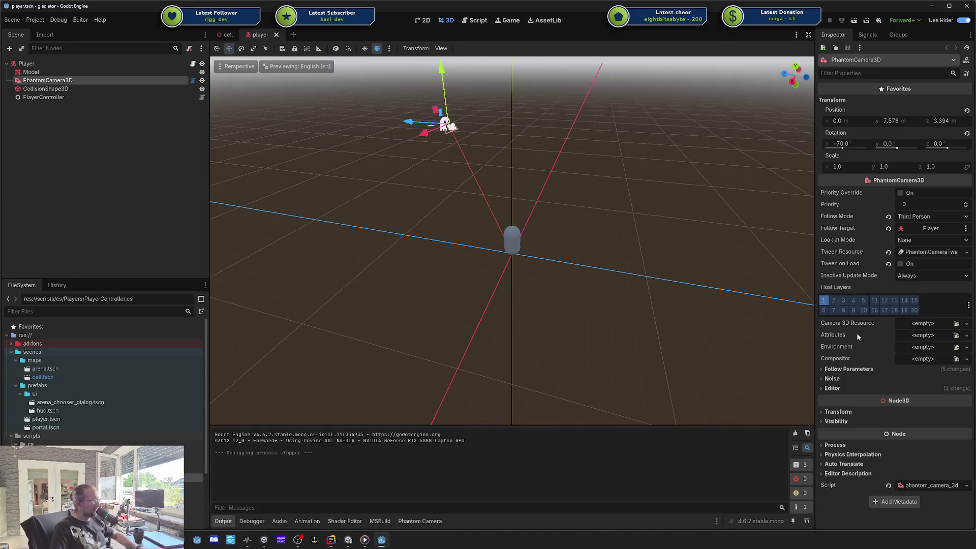
{"action": "left_click", "coordinate": [856, 369]}
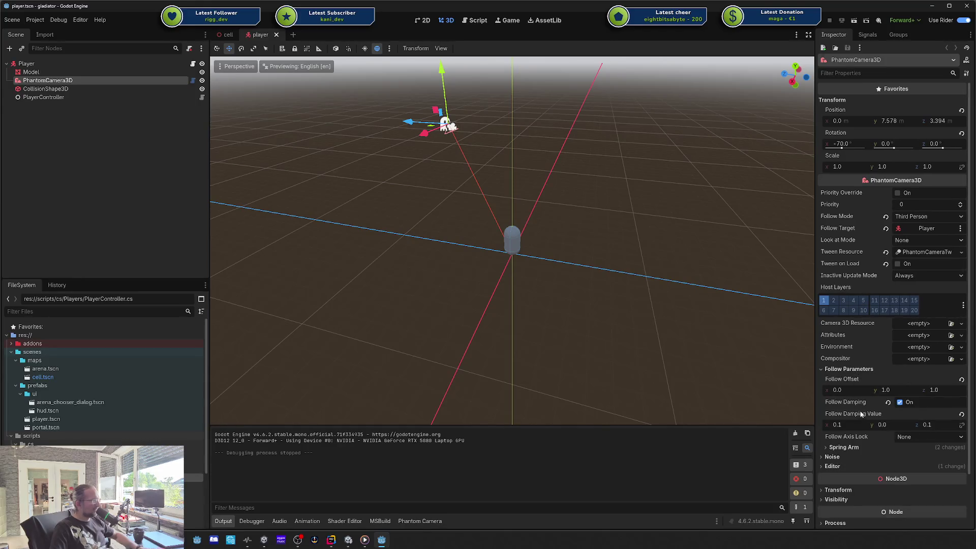
{"action": "left_click", "coordinate": [854, 447]}
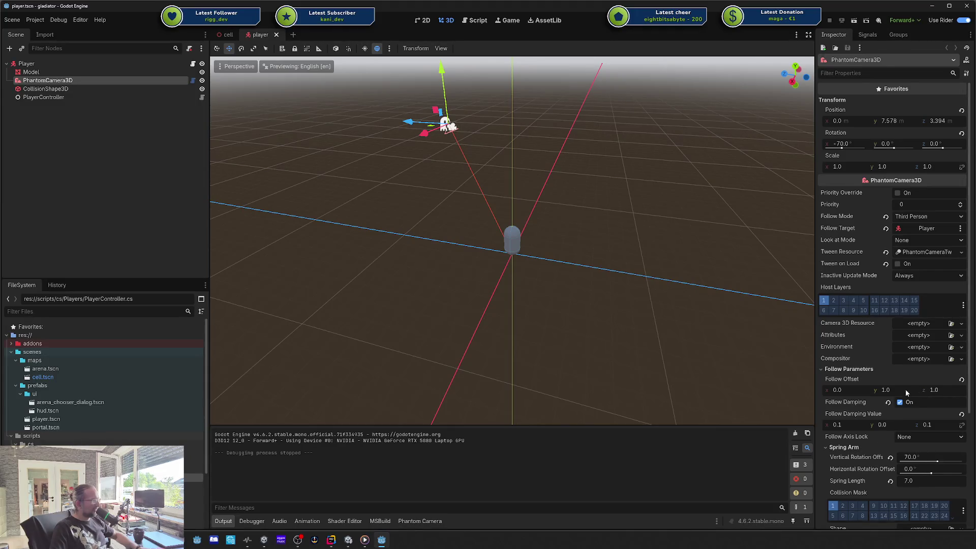
{"action": "left_click", "coordinate": [933, 218]}
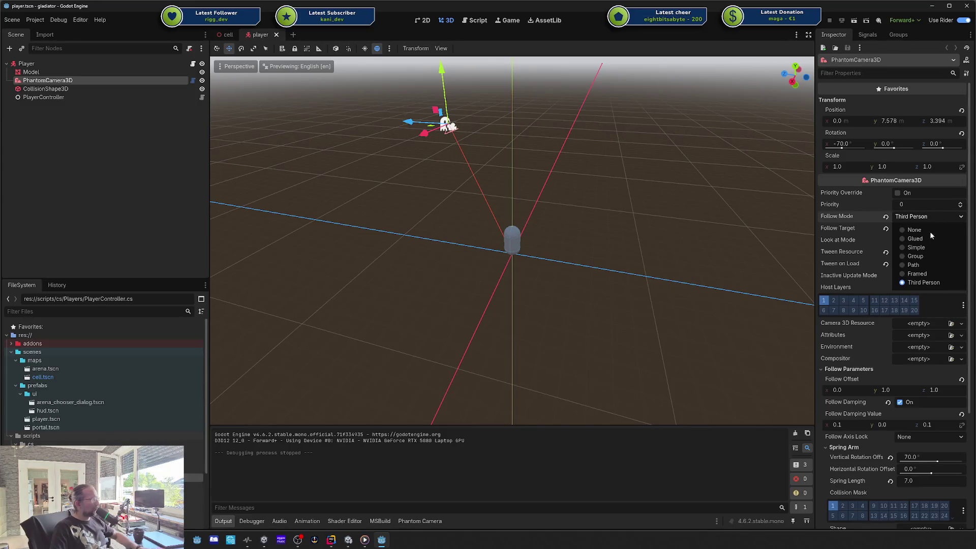
{"action": "left_click", "coordinate": [920, 274]}
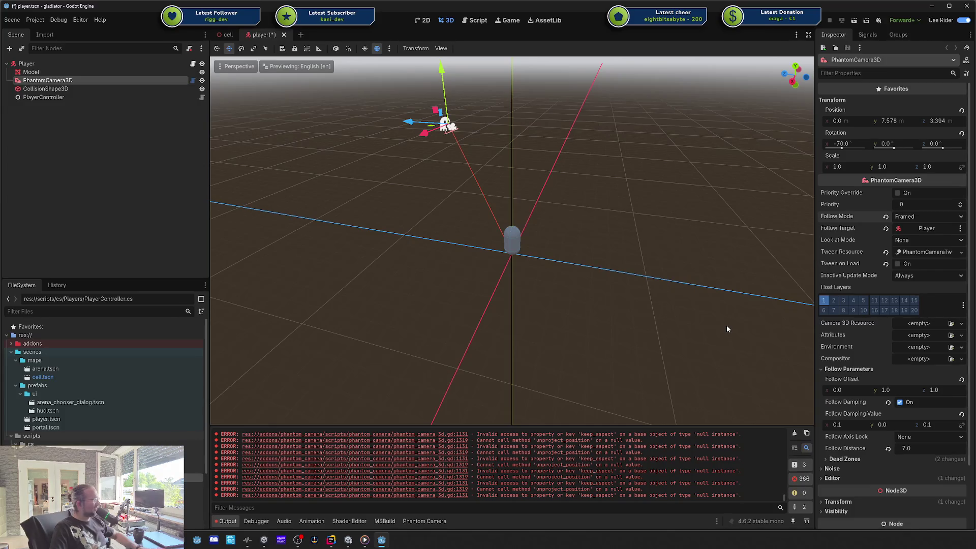
{"action": "key", "text": "ctrl+s"}
{"action": "left_click_drag", "start_coordinate": [584, 222], "coordinate": [616, 232]}
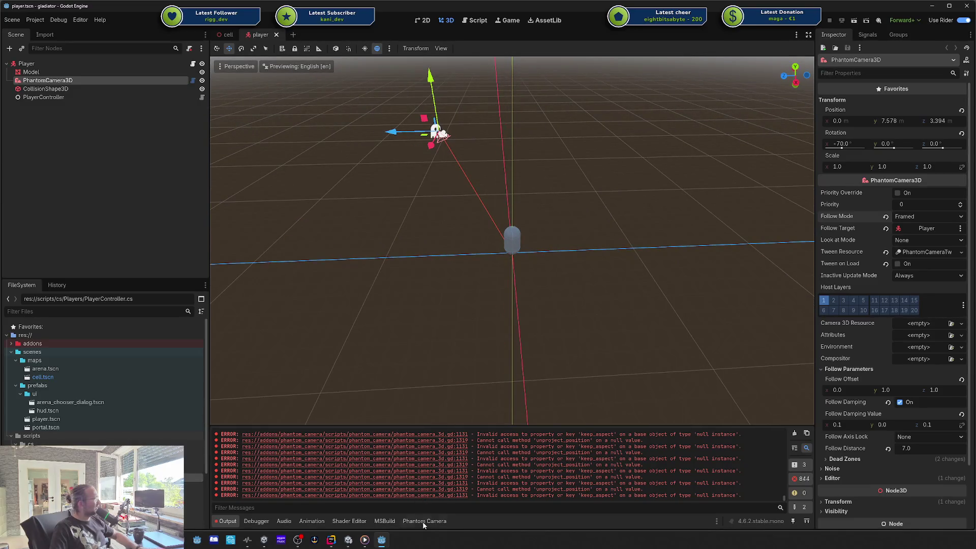
- Show the Phantom Camera preview panel and switch back to cell.tscn with the Player node selected
{"action": "left_click", "coordinate": [424, 521]}
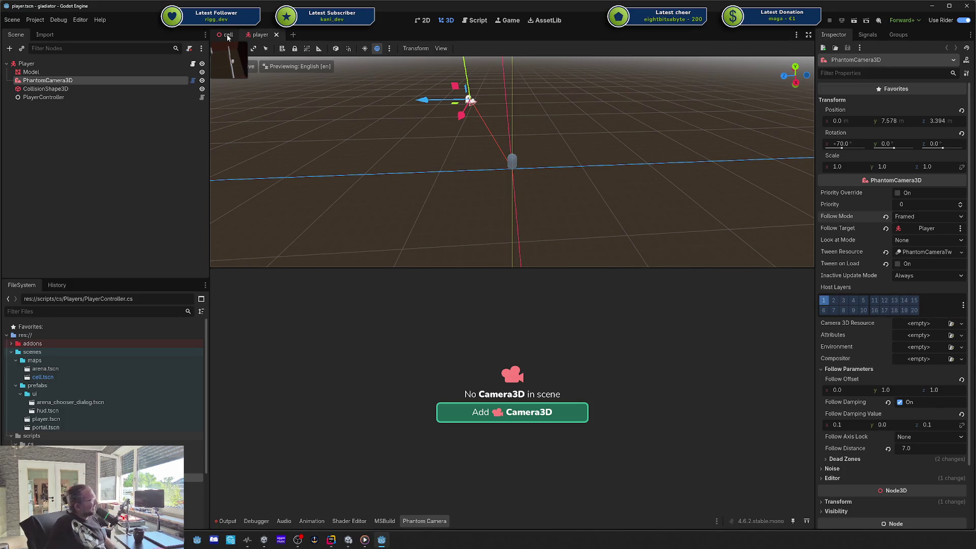
{"action": "right_click", "coordinate": [54, 65]}
{"action": "left_click", "coordinate": [54, 65]}
{"action": "right_click", "coordinate": [55, 66]}
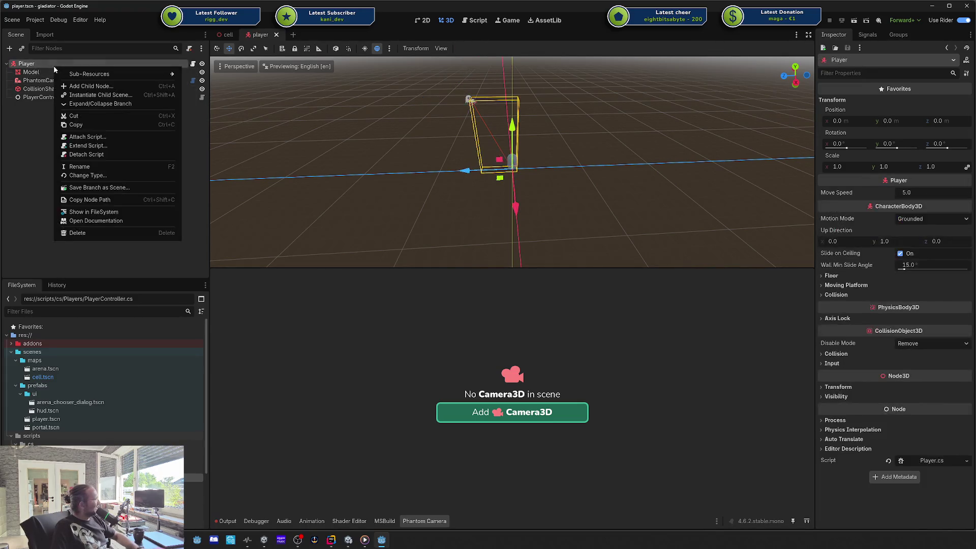
{"action": "left_click", "coordinate": [223, 32]}
{"action": "left_click", "coordinate": [227, 34]}
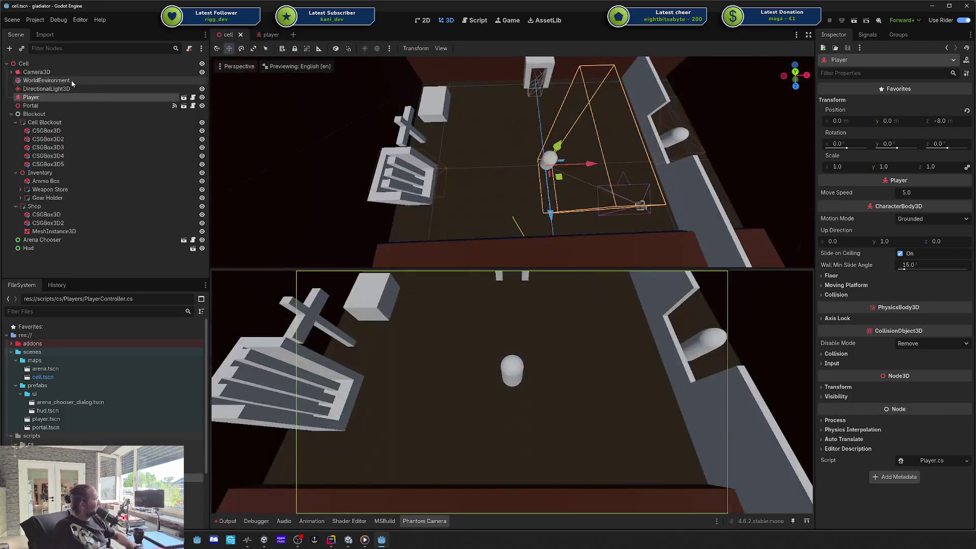